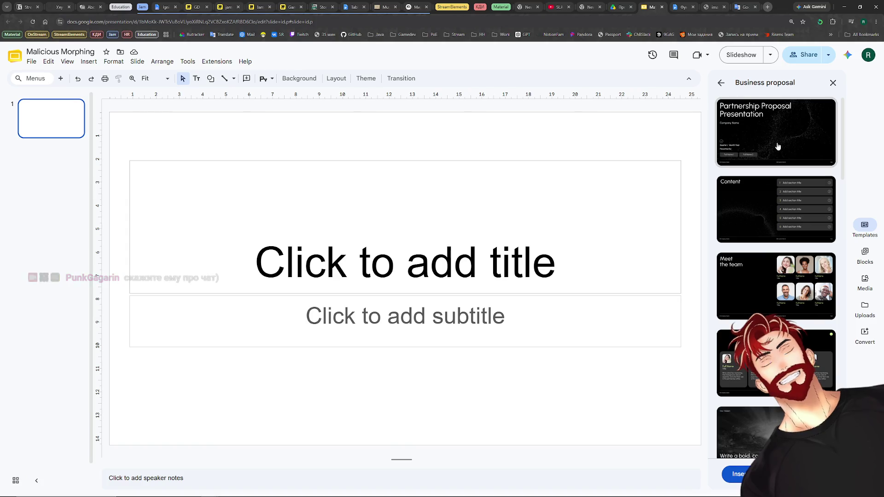
# Insert the Partnership Proposal slide and delete the blank title slide.
pyautogui.click(772, 132)
pyautogui.click(51, 119)
pyautogui.press('Delete')
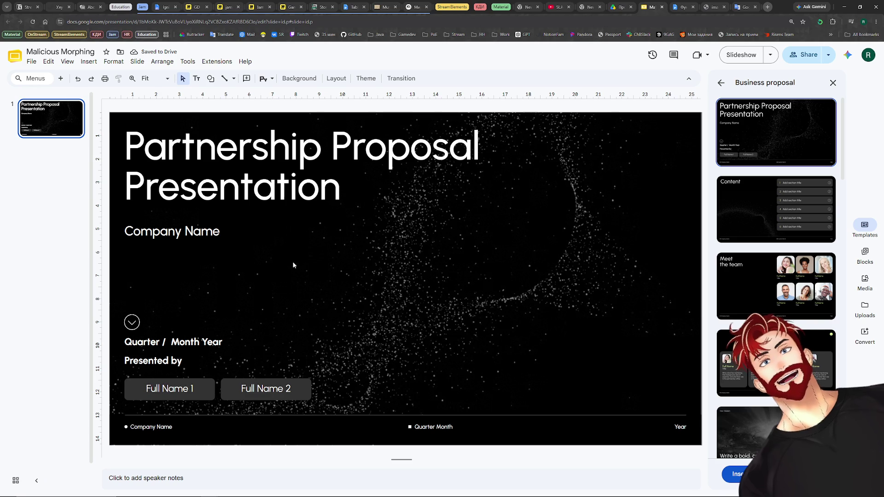
pyautogui.scroll(-5, 768, 289)
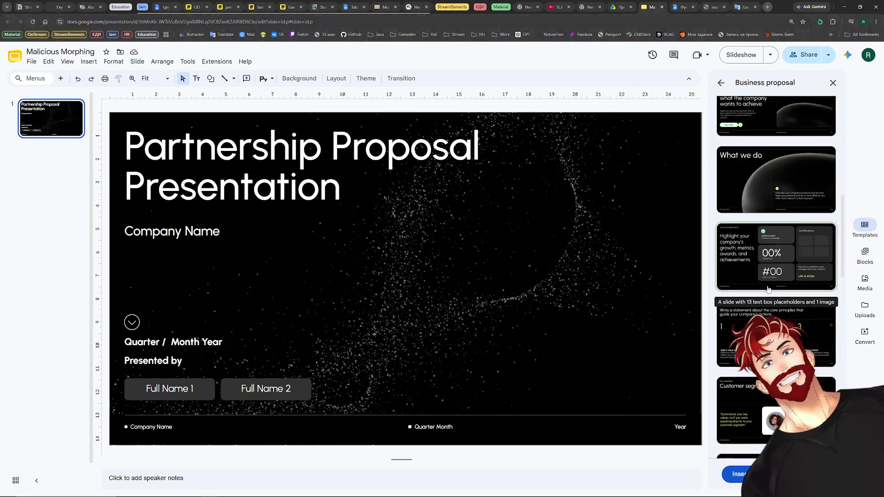
pyautogui.scroll(5, 769, 276)
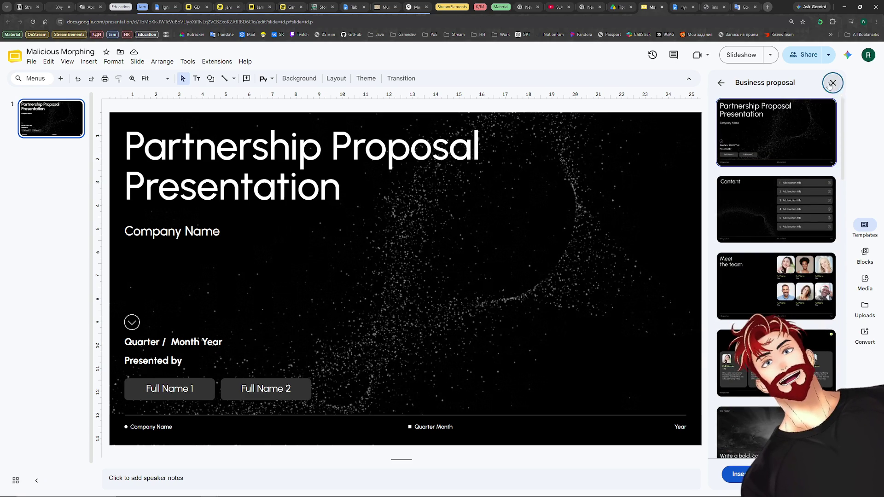
# Browse the business proposal layouts, return to the full templates list and start a fresh browser page.
pyautogui.click(832, 82)
pyautogui.click(865, 228)
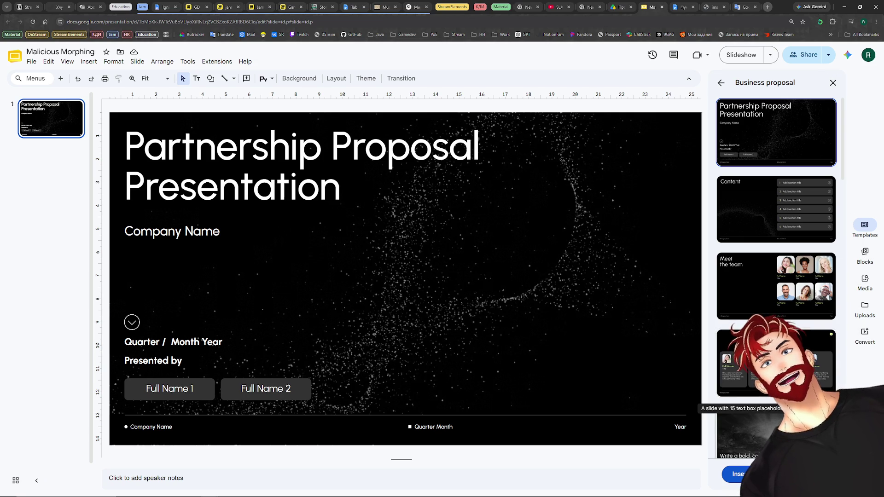
pyautogui.scroll(-3, 773, 393)
pyautogui.scroll(5, 773, 276)
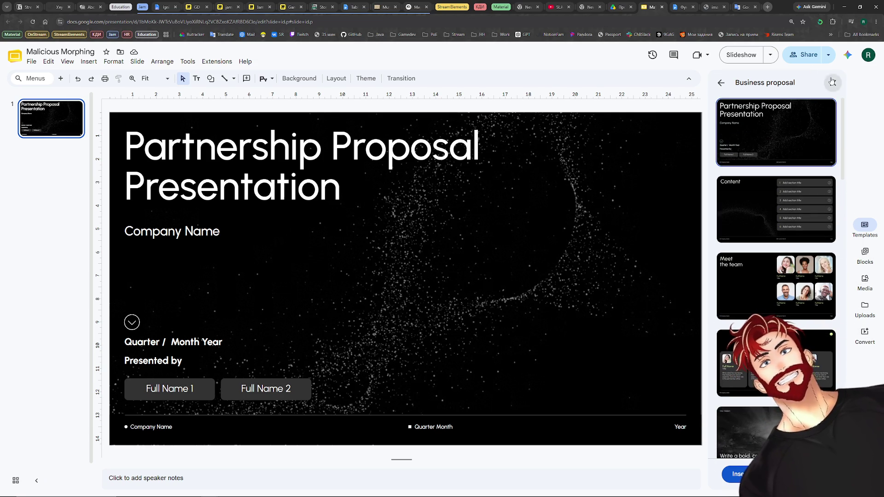
pyautogui.click(832, 83)
pyautogui.click(865, 227)
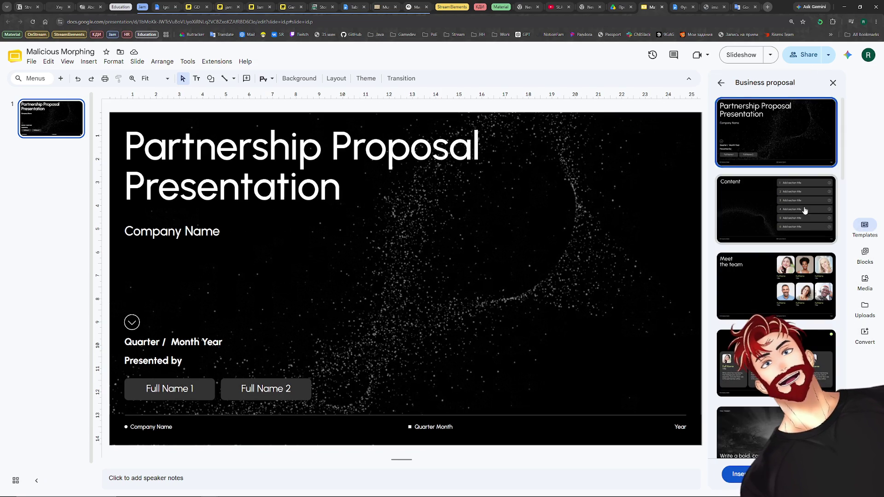
pyautogui.click(721, 82)
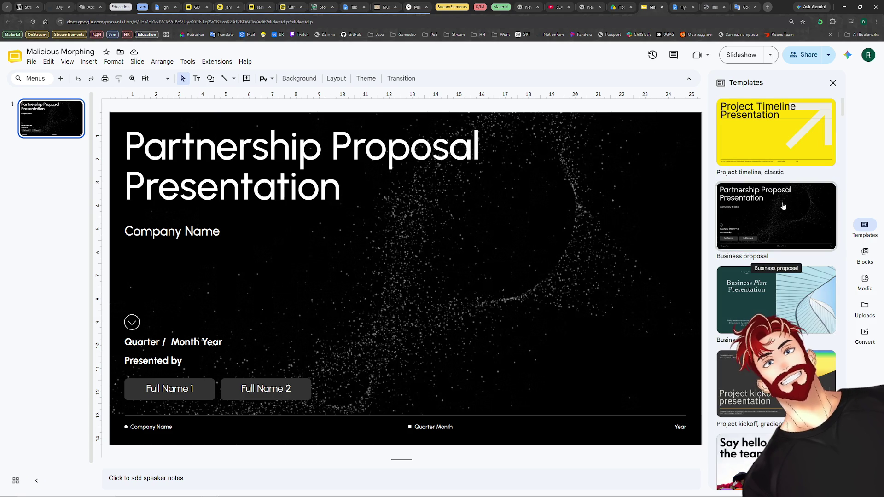
pyautogui.scroll(-2, 775, 195)
pyautogui.scroll(-3, 775, 195)
pyautogui.scroll(5, 775, 195)
pyautogui.scroll(-3, 792, 251)
pyautogui.scroll(-1, 793, 250)
pyautogui.scroll(3, 793, 250)
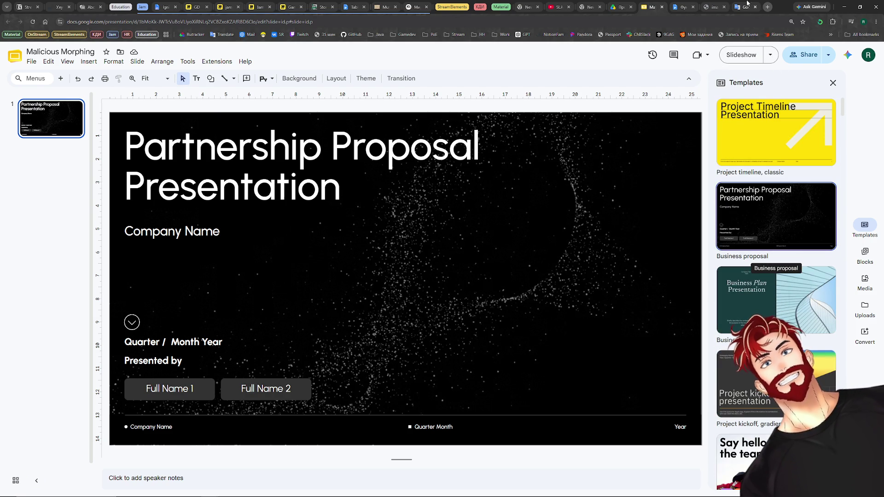
pyautogui.click(765, 6)
pyautogui.write('gamedev pitch')
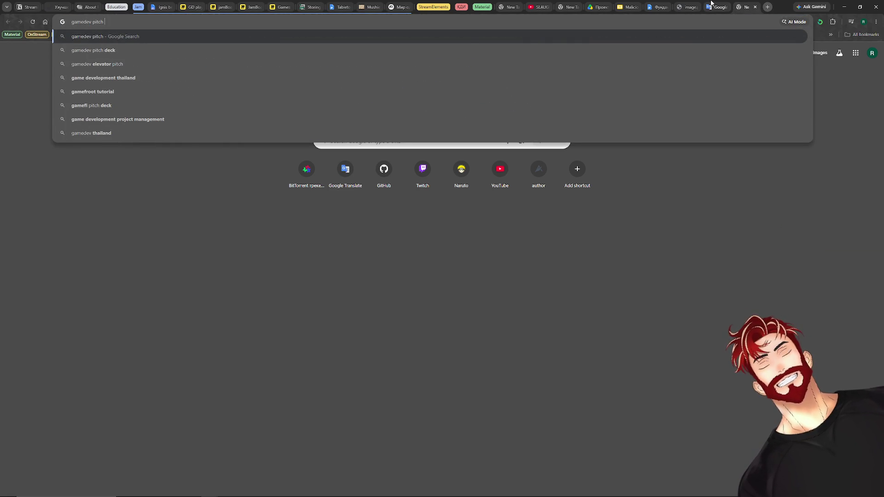
# Run a web search for 'gamedev pitch presentation template' from the new tab.
pyautogui.click(664, 6)
pyautogui.click(628, 6)
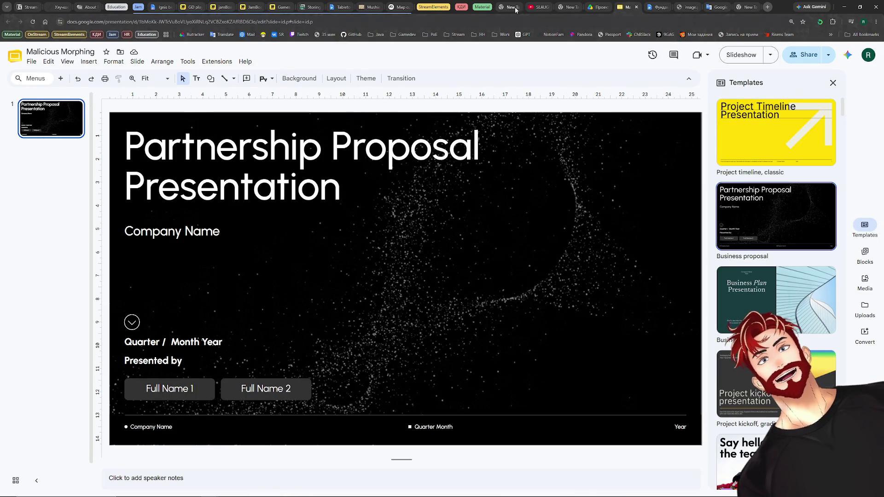
pyautogui.hotkey('ctrl', '9')
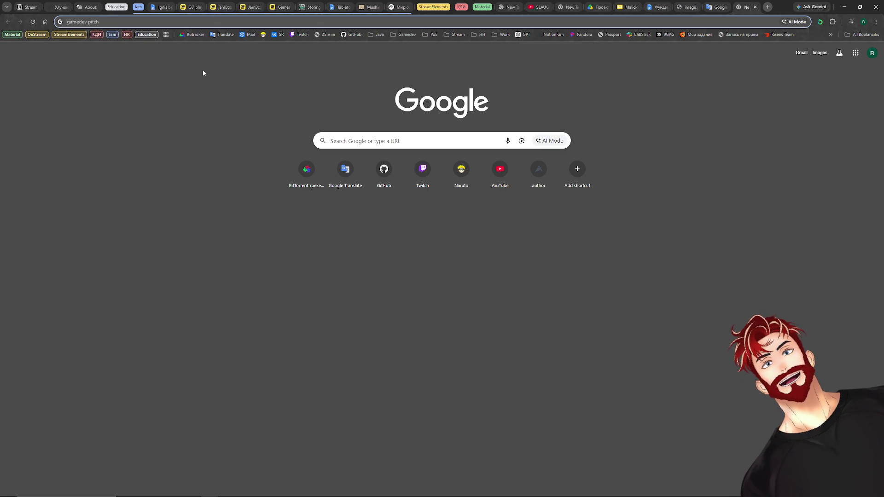
pyautogui.write('gamedev pitch presentation t')
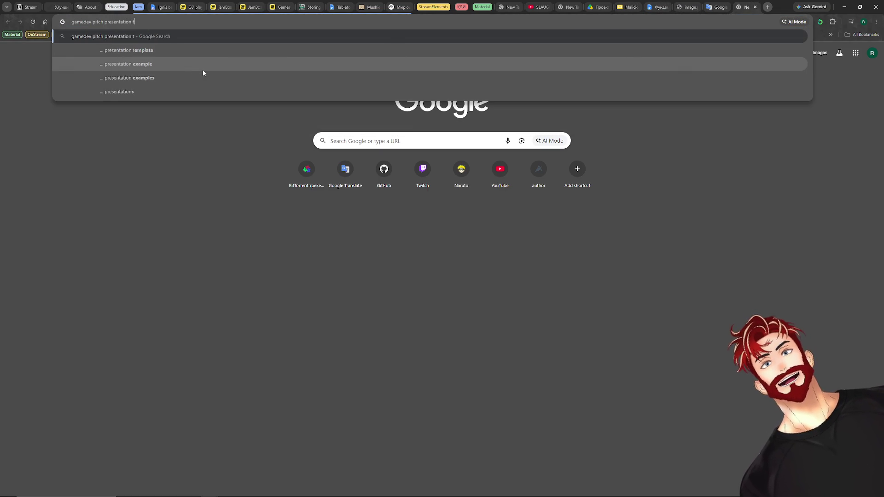
pyautogui.write('emplate')
pyautogui.press('Return')
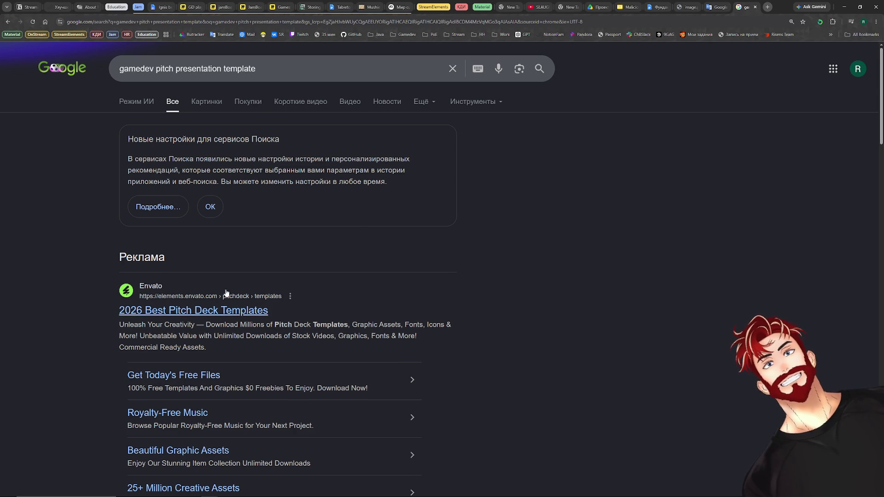
pyautogui.scroll(-3, 238, 286)
pyautogui.scroll(-2, 238, 287)
# Open the Reddit r/gamedev pitch deck post and its linked publisher pitch deck example.
pyautogui.middleClick(244, 299)
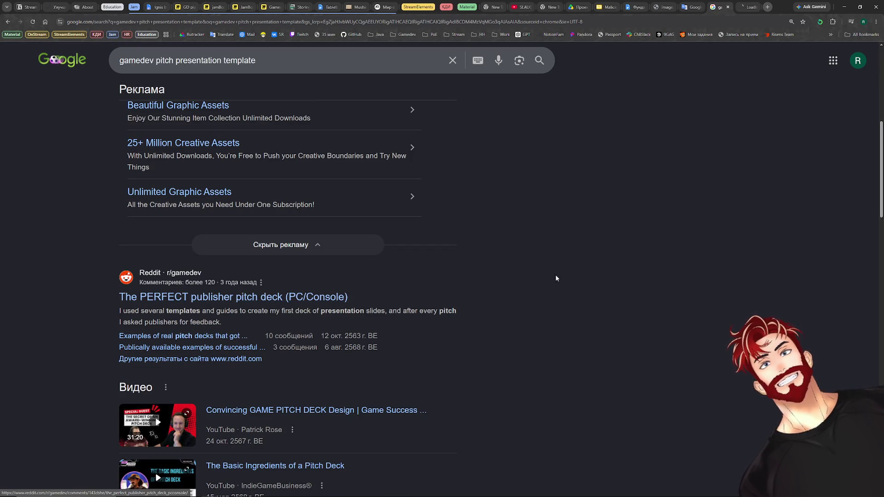
pyautogui.click(747, 7)
pyautogui.scroll(-2, 427, 226)
pyautogui.scroll(2, 426, 227)
pyautogui.click(425, 197)
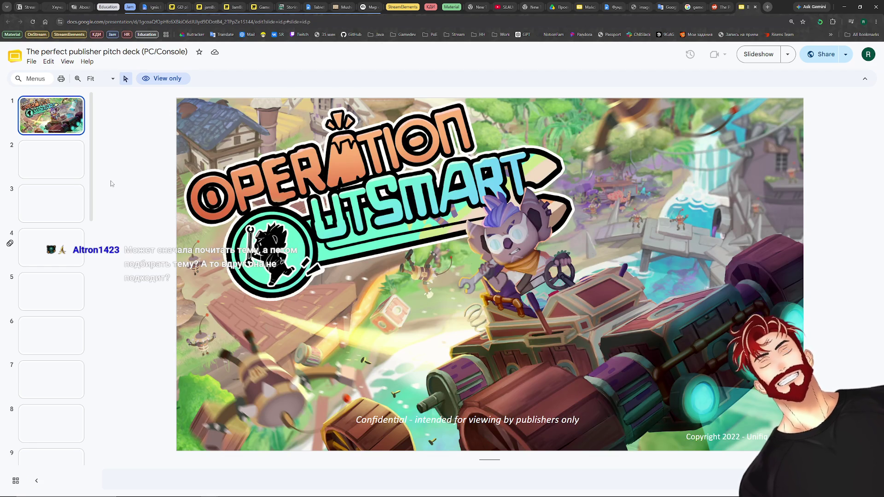
# Browse the example deck's Elevator Pitch, Gameplay and Core Loop slides and return to its title slide.
pyautogui.click(54, 163)
pyautogui.click(36, 201)
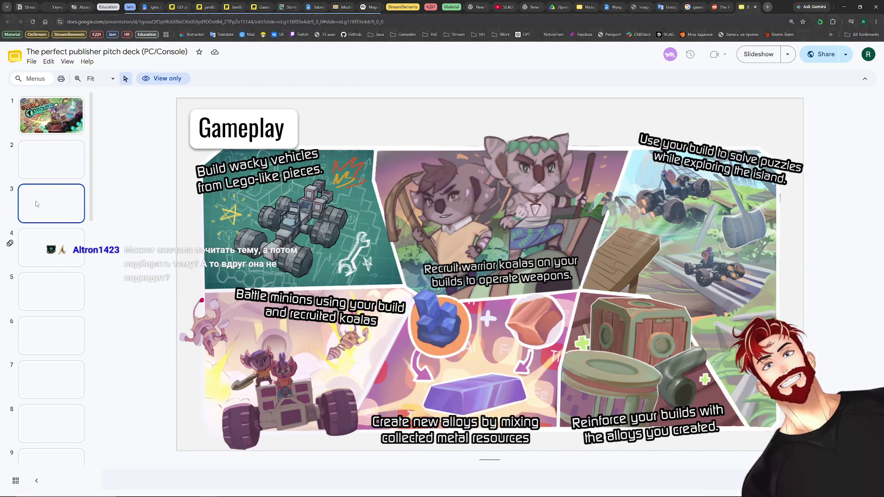
pyautogui.press('Down')
pyautogui.click(47, 284)
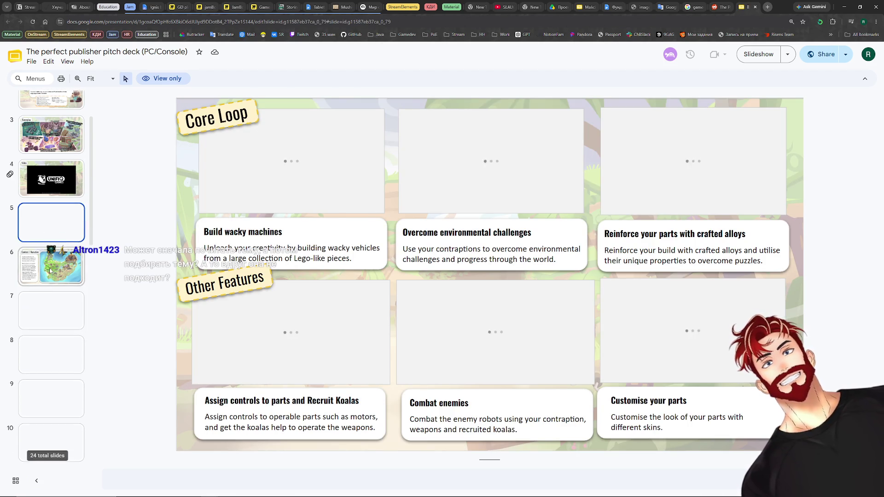
pyautogui.press('Down')
pyautogui.press('Down')
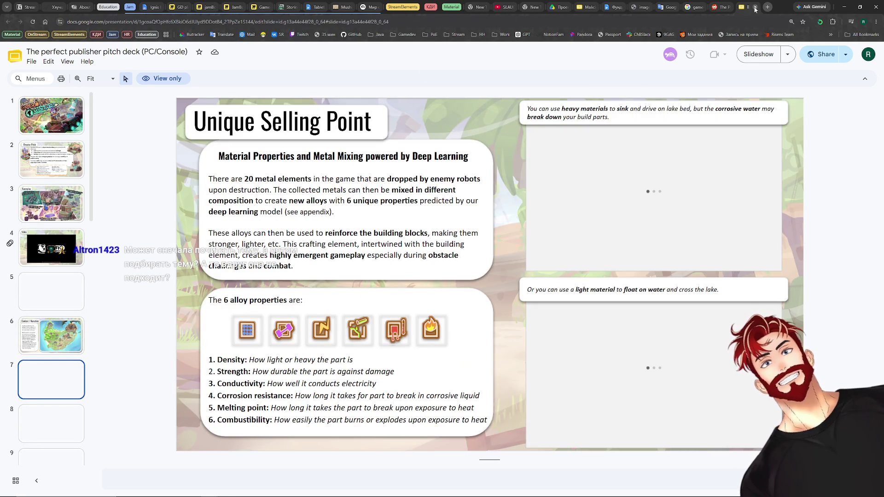
pyautogui.press('Up')
pyautogui.press('Home')
# Reorder the pitch deck tab, close the Reddit post and return to the search results.
pyautogui.hotkey('ctrl', 'shift', 'pageup')
pyautogui.hotkey('ctrl', 'shift', 'pageup')
pyautogui.hotkey('ctrl', 'shift', 'pageup')
pyautogui.hotkey('ctrl', 'shift', 'pageup')
pyautogui.hotkey('ctrl', 'shift', 'pageup')
pyautogui.hotkey('ctrl', 'shift', 'pageup')
pyautogui.hotkey('ctrl', 'shift', 'pageup')
pyautogui.click(747, 7)
pyautogui.click(746, 7)
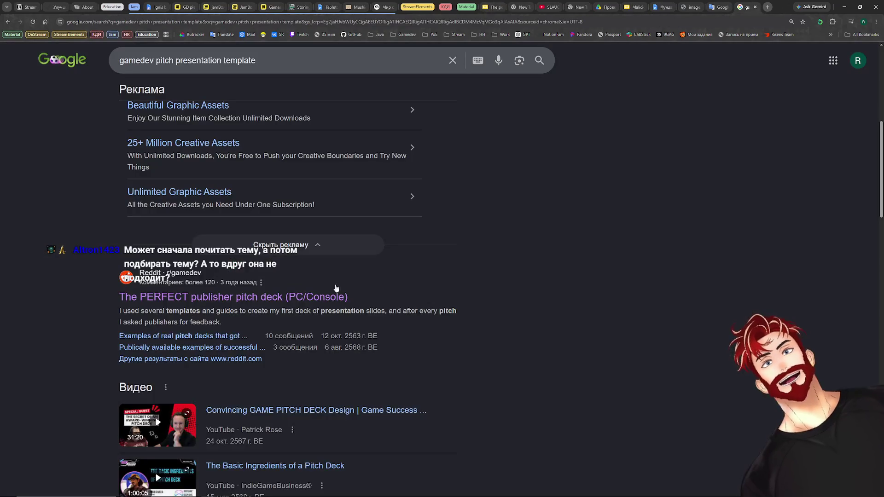
pyautogui.scroll(-3, 251, 361)
pyautogui.scroll(-3, 169, 301)
# Open the Envato Game Pitch Deck templates, then switch to the Фундамент document.
pyautogui.click(169, 301)
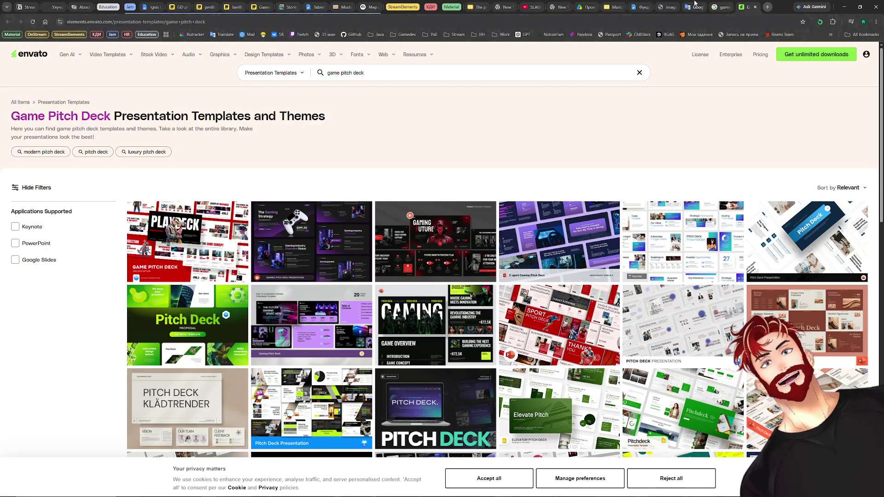
pyautogui.click(660, 6)
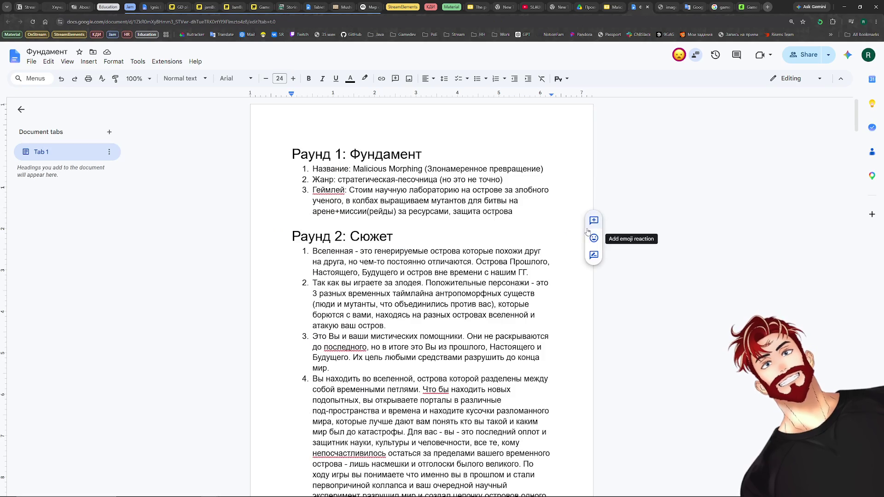
pyautogui.scroll(-3, 474, 289)
pyautogui.scroll(-5, 475, 288)
pyautogui.scroll(-5, 480, 285)
pyautogui.scroll(-1, 483, 282)
pyautogui.scroll(6, 485, 281)
pyautogui.scroll(5, 484, 281)
pyautogui.scroll(3, 485, 282)
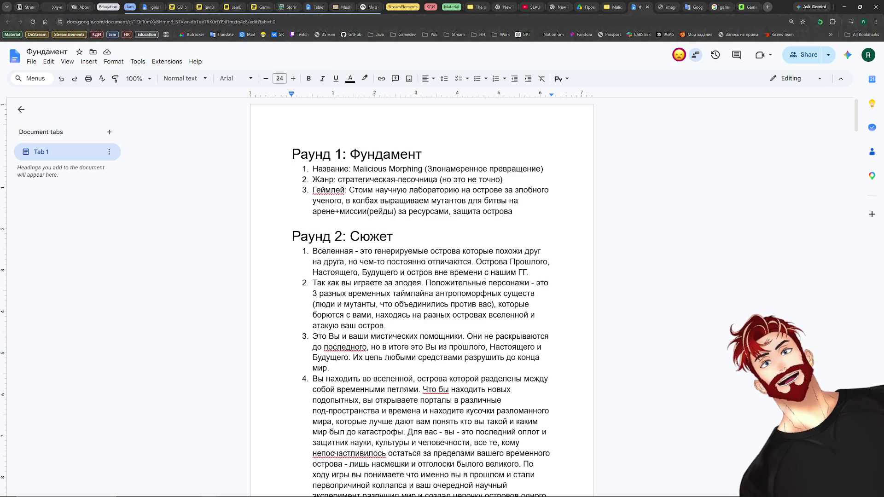
pyautogui.click(358, 190)
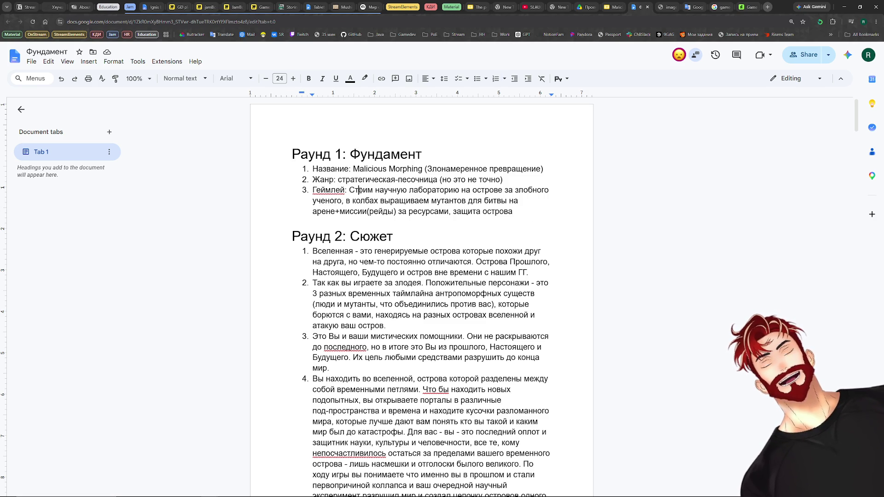
pyautogui.write('р')
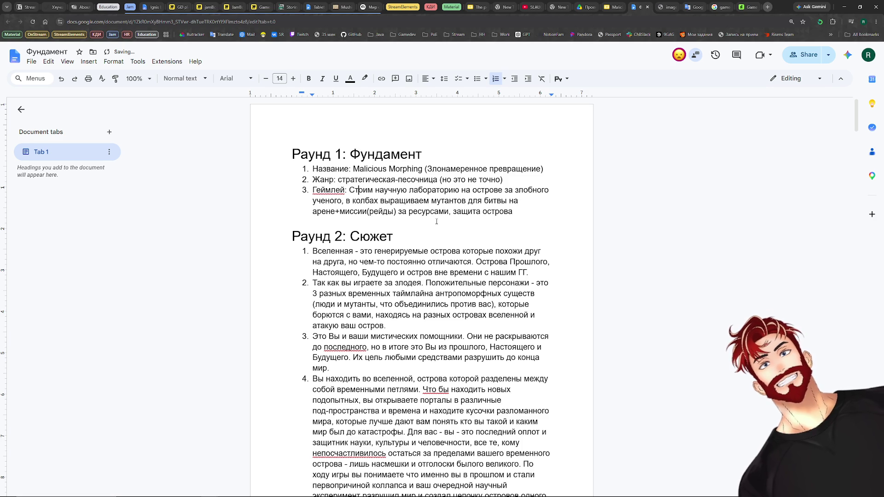
# Accept the Геймплей spelling suggestion and move to the empty line below item 3.
pyautogui.rightClick(327, 190)
pyautogui.click(365, 186)
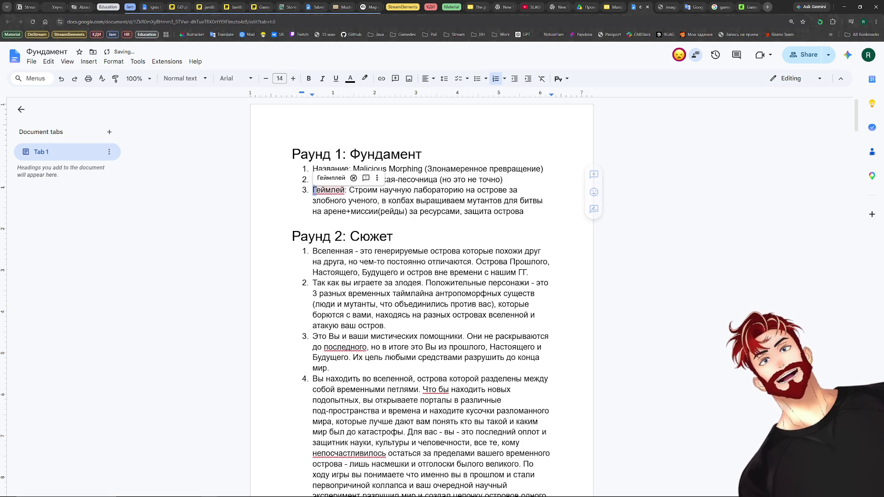
pyautogui.click(433, 218)
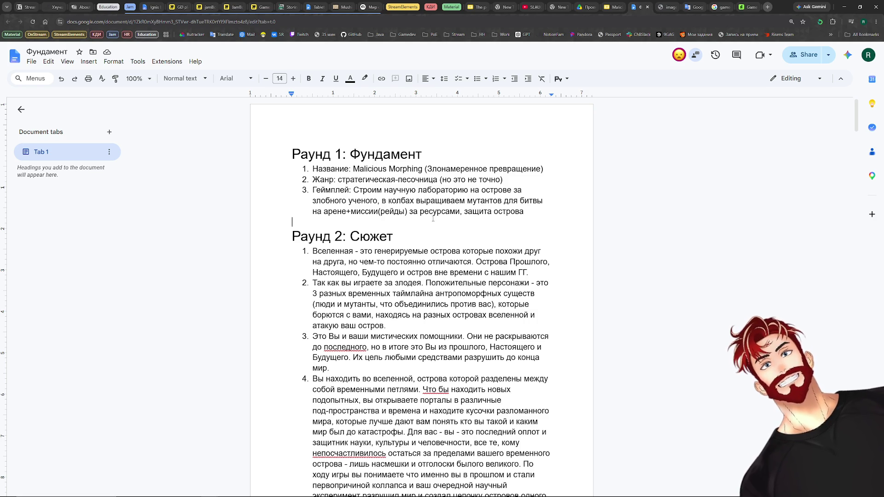
pyautogui.scroll(-3, 434, 228)
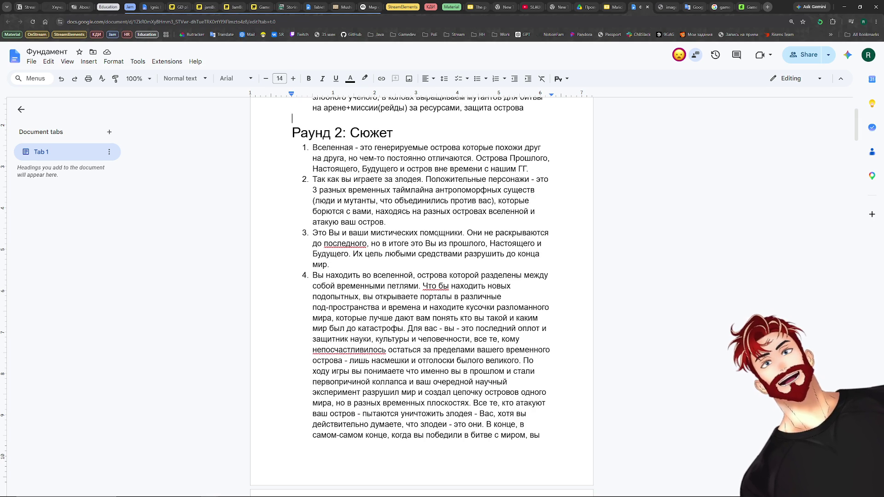
# Edit plot point 4, correcting находитесь and accepting the «не посчастливилось» spelling fix.
pyautogui.click(390, 275)
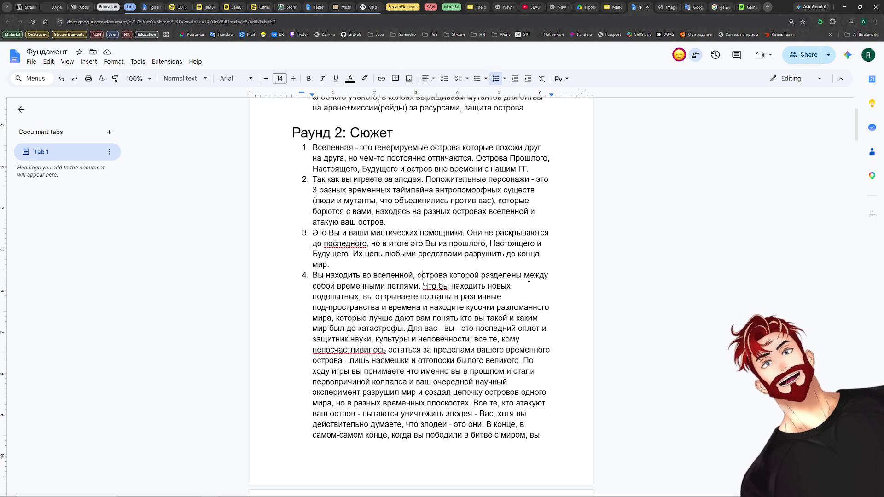
pyautogui.click(354, 274)
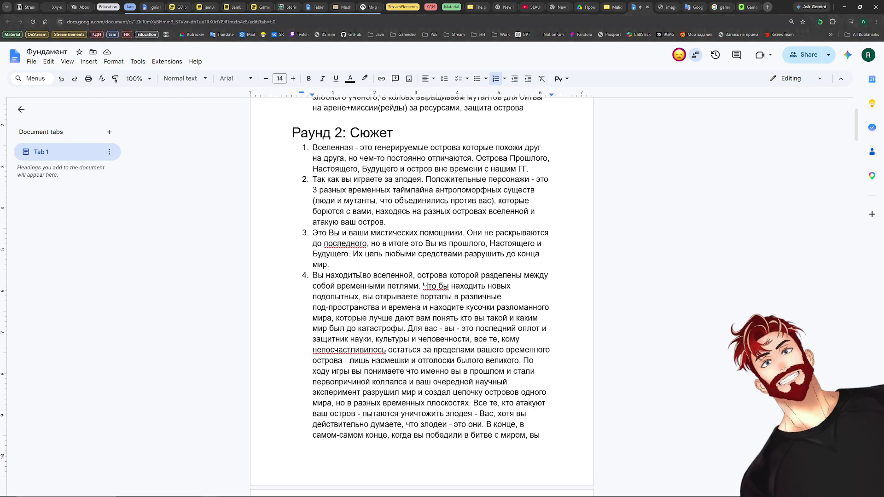
pyautogui.write('ес')
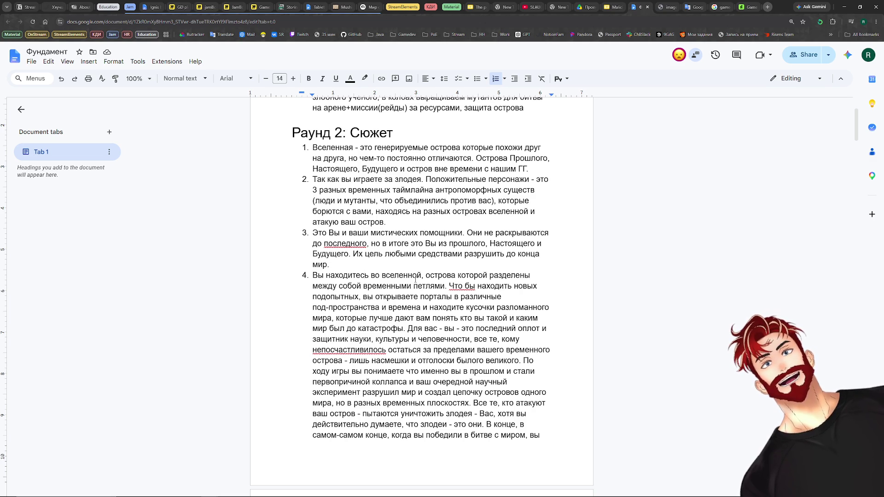
pyautogui.click(408, 326)
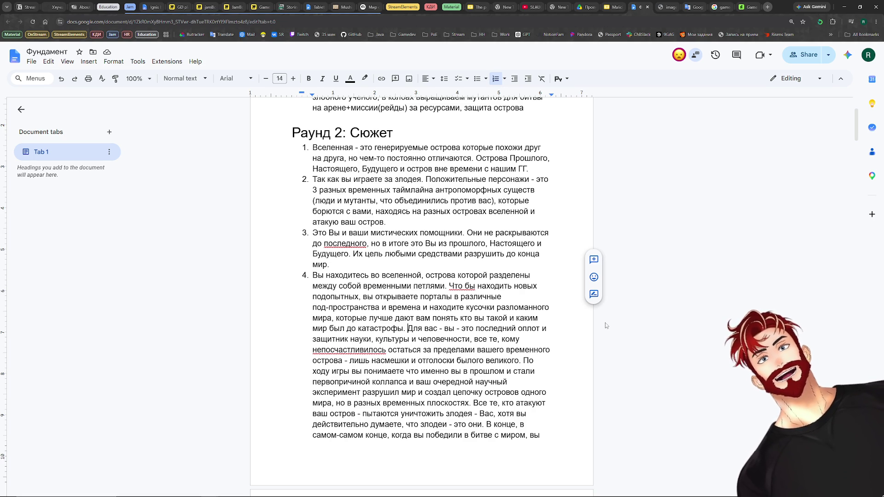
pyautogui.click(333, 351)
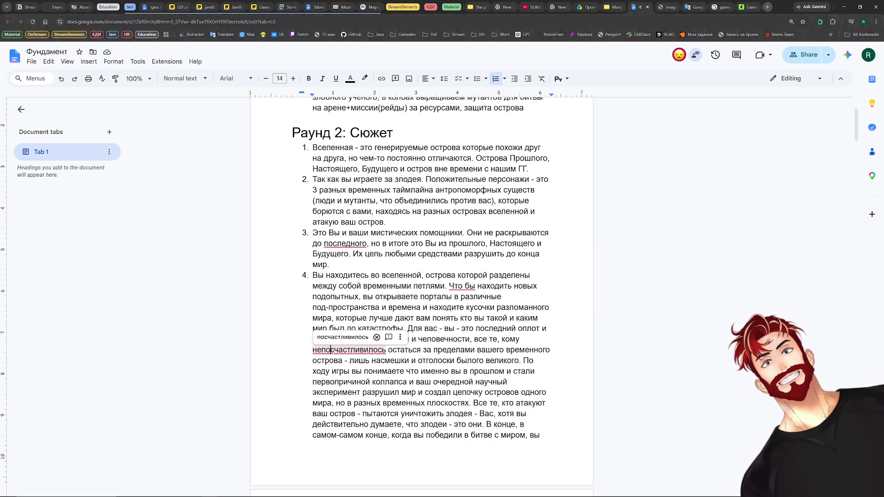
pyautogui.moveTo(338, 340); pyautogui.dragTo(317, 338)
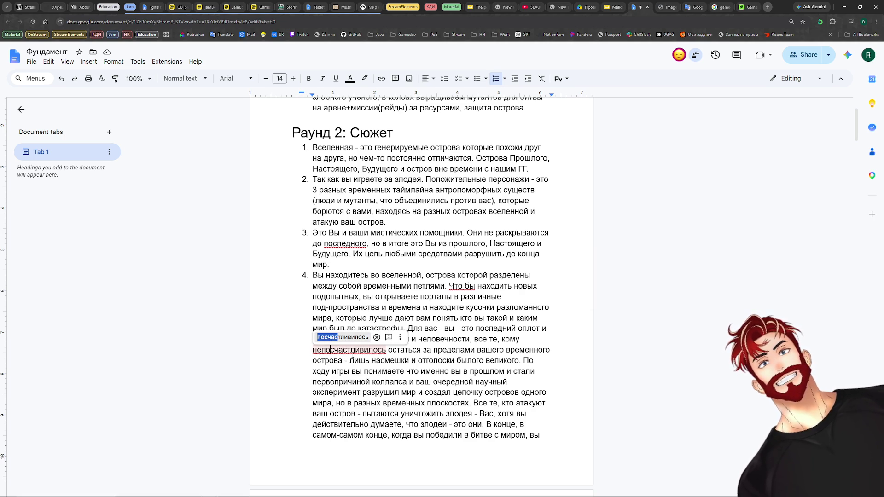
pyautogui.click(338, 337)
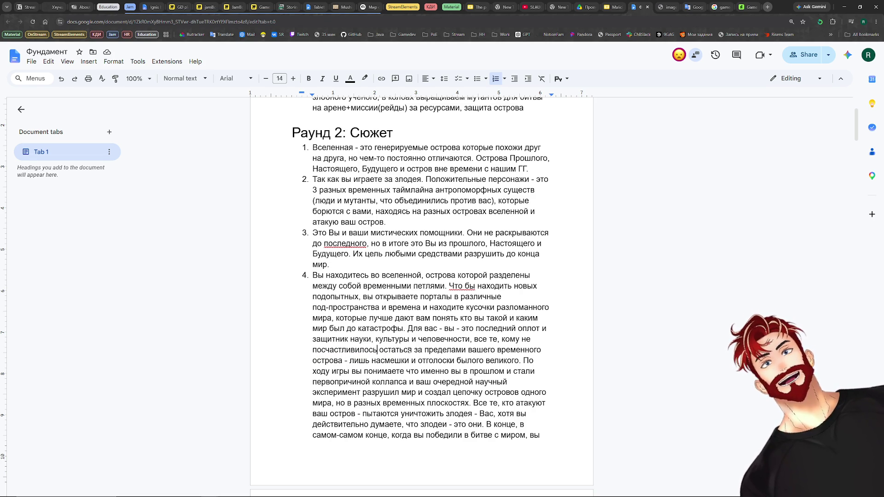
pyautogui.scroll(-5, 410, 350)
pyautogui.scroll(-3, 412, 349)
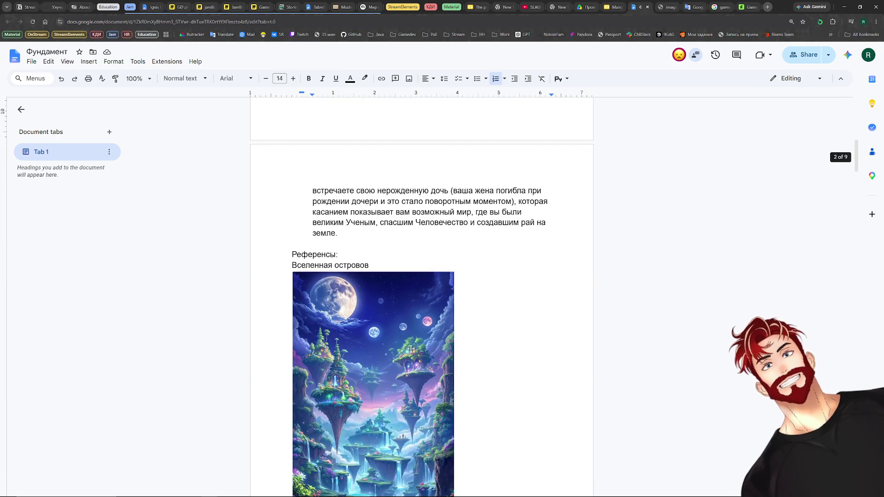
pyautogui.scroll(5, 412, 349)
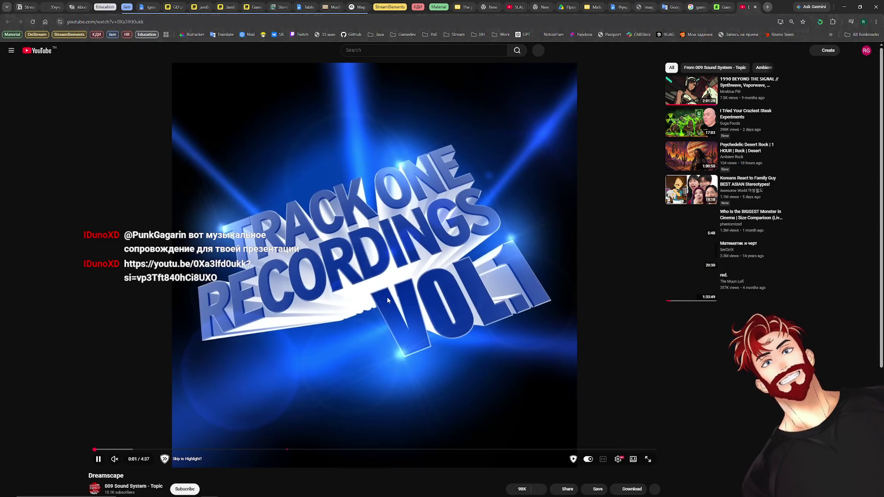
# Unmute the Dreamscape track, skip ahead in it, then return to the Фундамент document.
pyautogui.moveTo(122, 460); pyautogui.dragTo(132, 461)
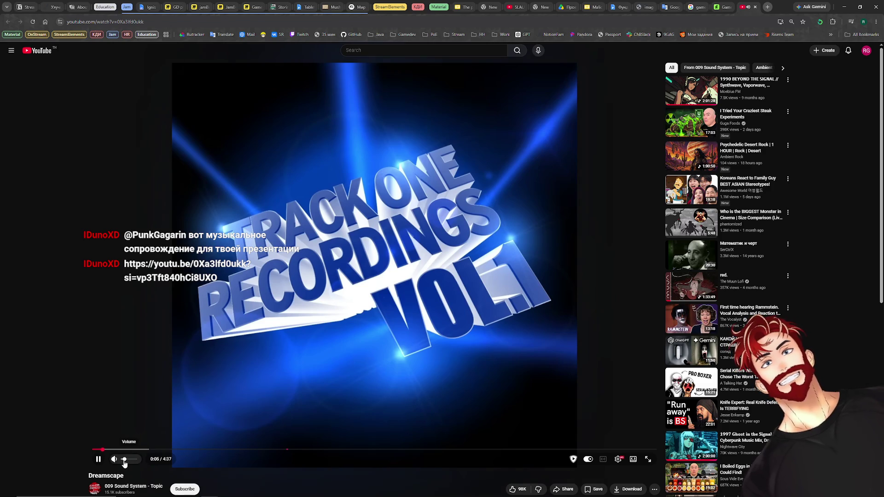
pyautogui.click(146, 449)
pyautogui.click(99, 459)
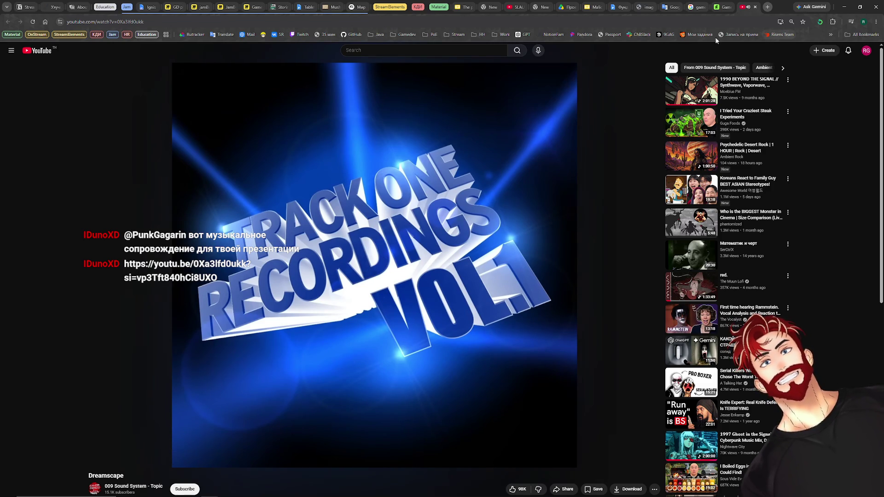
pyautogui.click(616, 6)
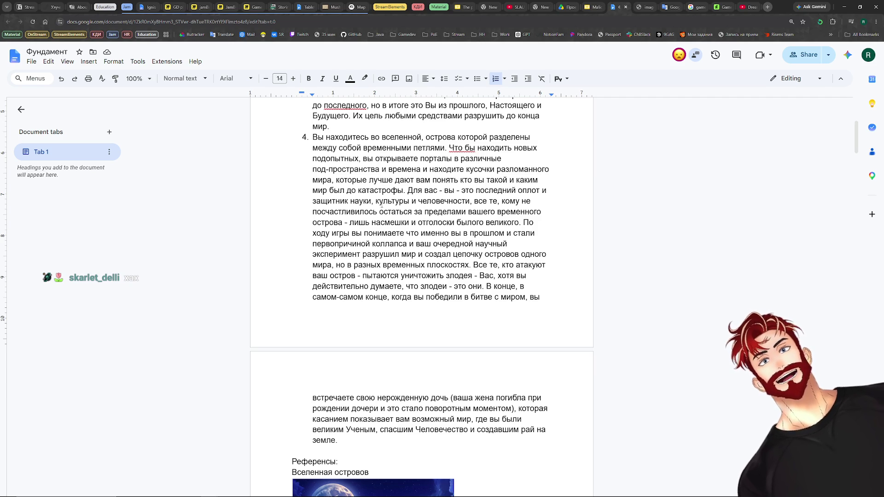
pyautogui.scroll(-3, 537, 278)
pyautogui.scroll(-3, 503, 252)
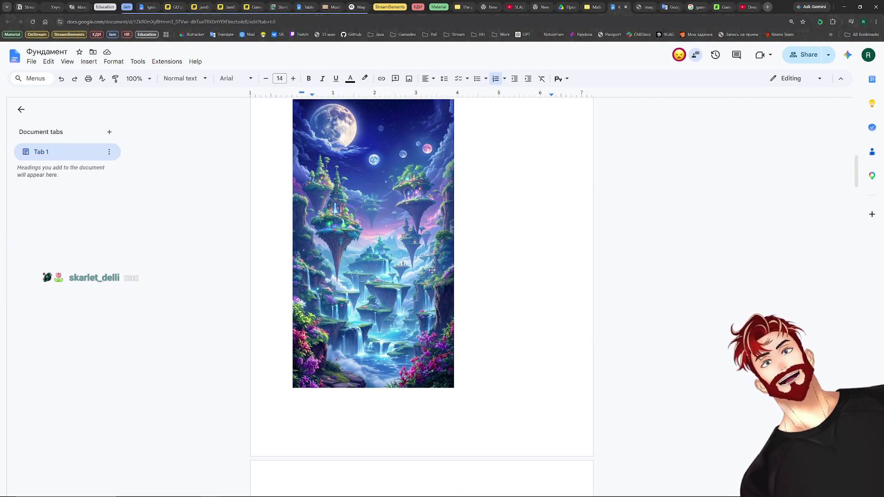
pyautogui.scroll(-4, 504, 252)
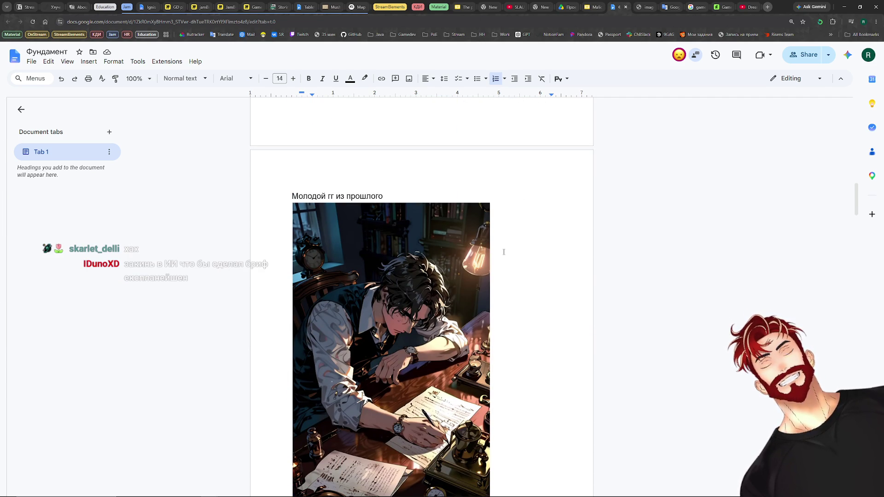
pyautogui.scroll(-3, 503, 252)
pyautogui.scroll(-4, 503, 249)
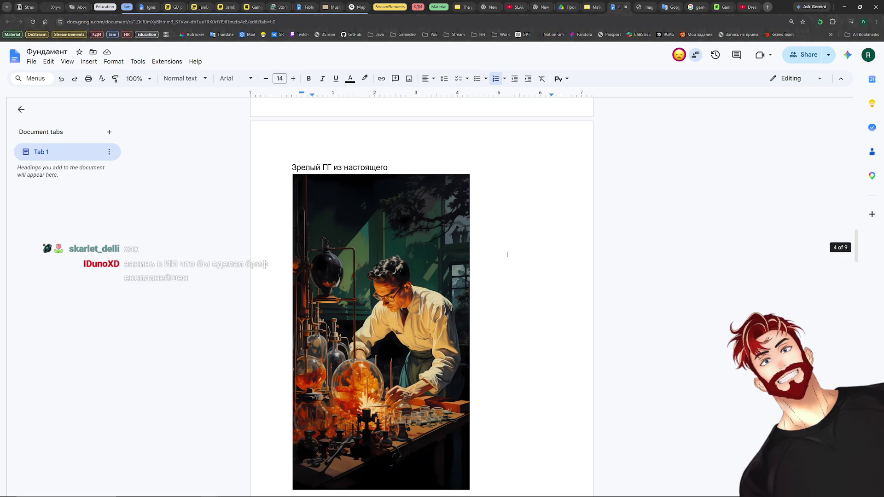
pyautogui.scroll(-3, 508, 254)
pyautogui.scroll(-2, 509, 254)
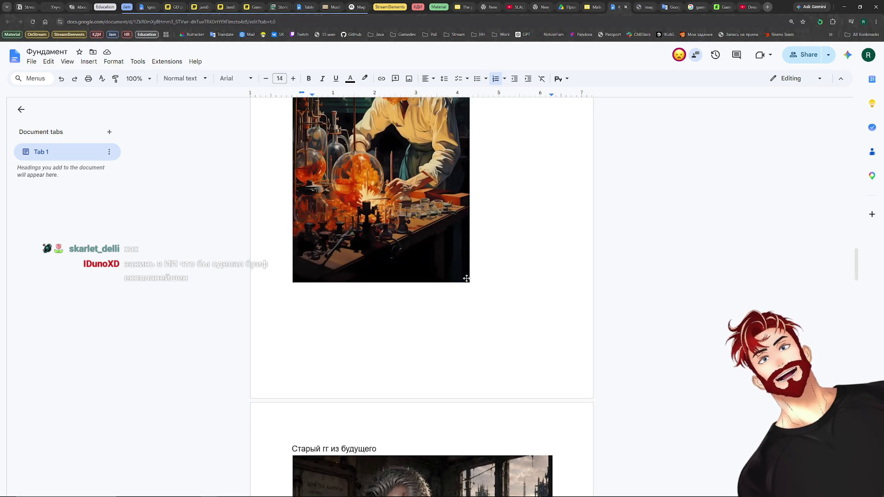
pyautogui.scroll(-3, 504, 266)
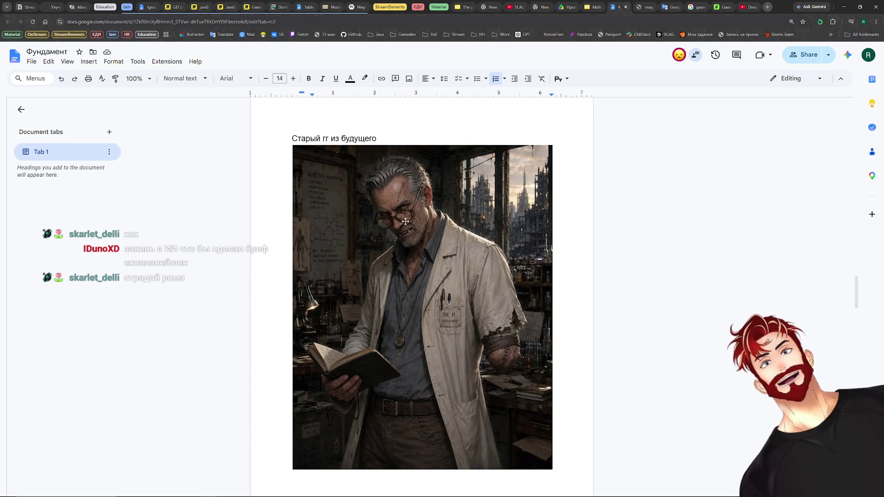
pyautogui.scroll(-3, 511, 305)
pyautogui.scroll(-3, 511, 305)
pyautogui.scroll(-2, 512, 305)
pyautogui.scroll(1, 531, 300)
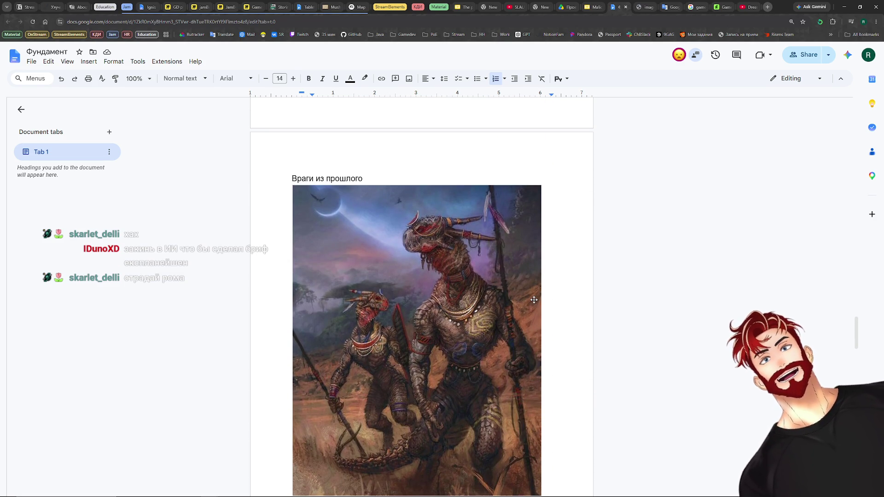
pyautogui.scroll(-3, 533, 300)
pyautogui.scroll(-3, 562, 305)
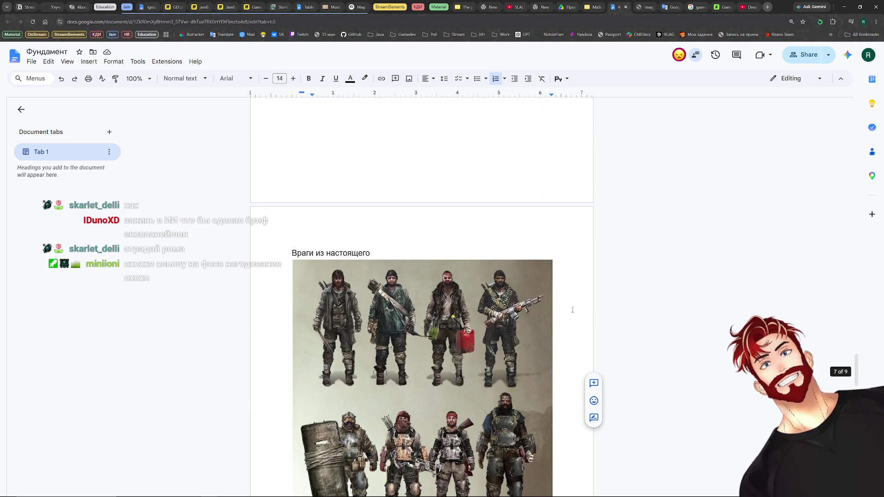
pyautogui.scroll(-3, 563, 305)
pyautogui.scroll(-3, 572, 310)
pyautogui.scroll(-1, 571, 310)
pyautogui.scroll(-1, 572, 310)
pyautogui.scroll(-3, 572, 309)
pyautogui.scroll(-3, 570, 308)
pyautogui.scroll(-2, 568, 306)
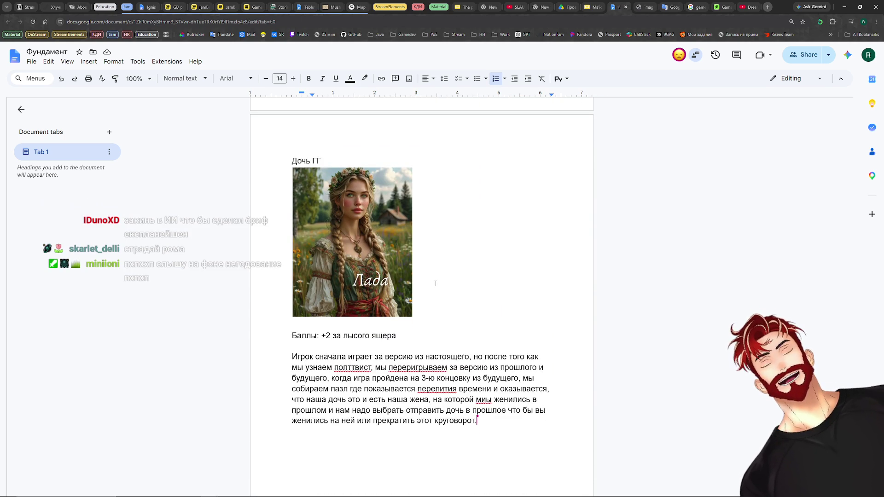
pyautogui.scroll(-1, 435, 283)
pyautogui.scroll(-1, 442, 277)
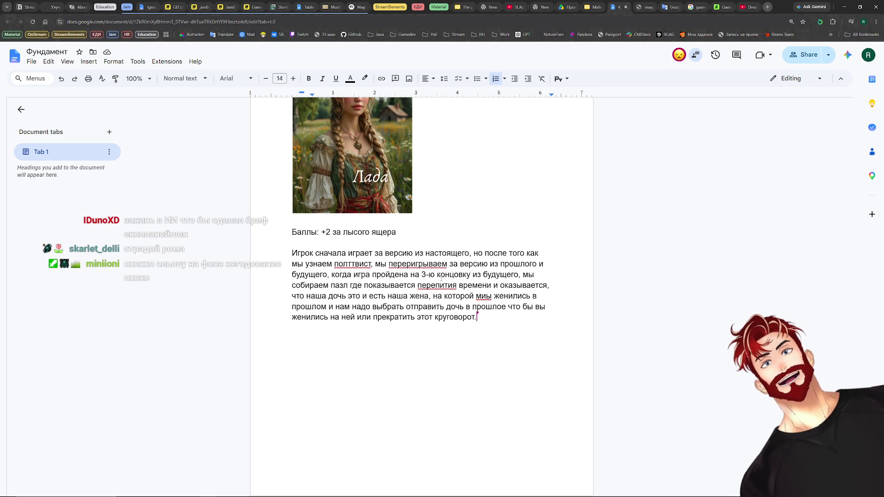
pyautogui.scroll(-1, 477, 297)
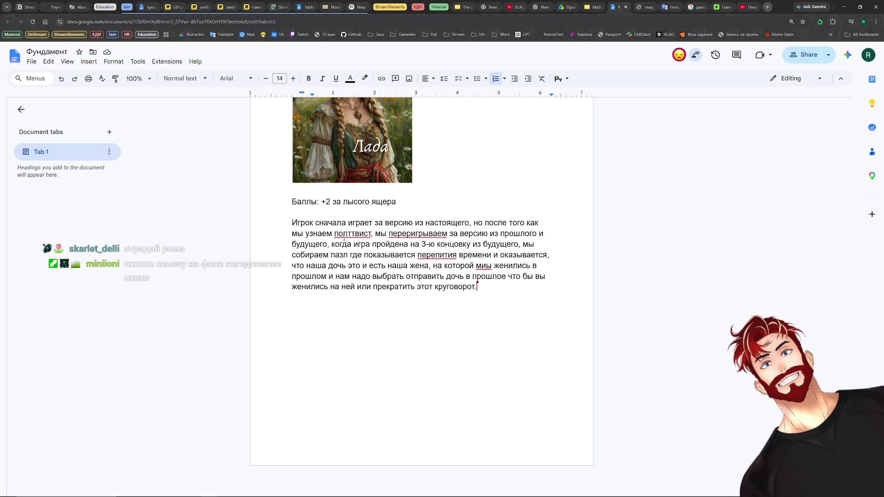
# Accept the плоттвист and переигрываем corrections and remove the extra ы from мыы.
pyautogui.click(344, 235)
pyautogui.click(354, 221)
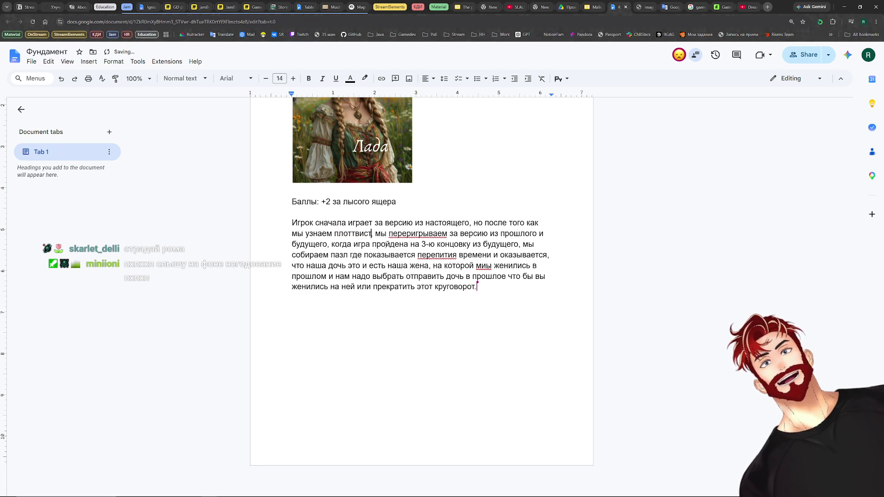
pyautogui.write(',')
pyautogui.click(417, 233)
pyautogui.click(411, 221)
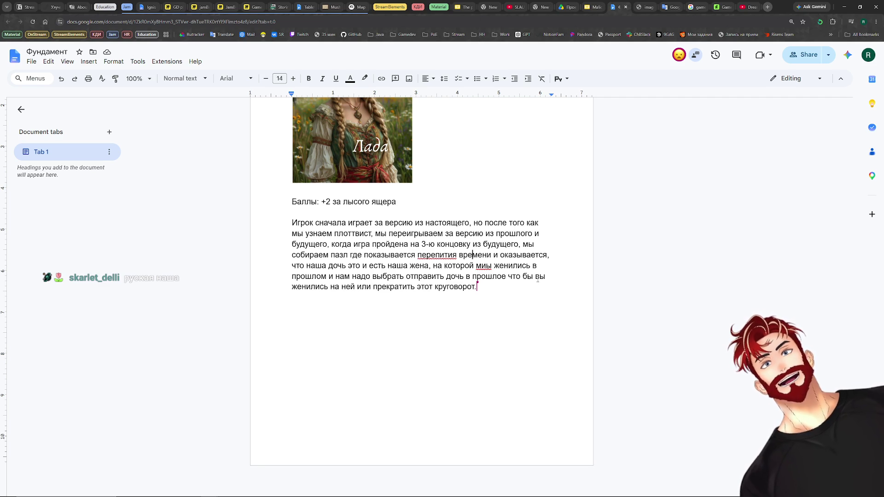
pyautogui.click(491, 266)
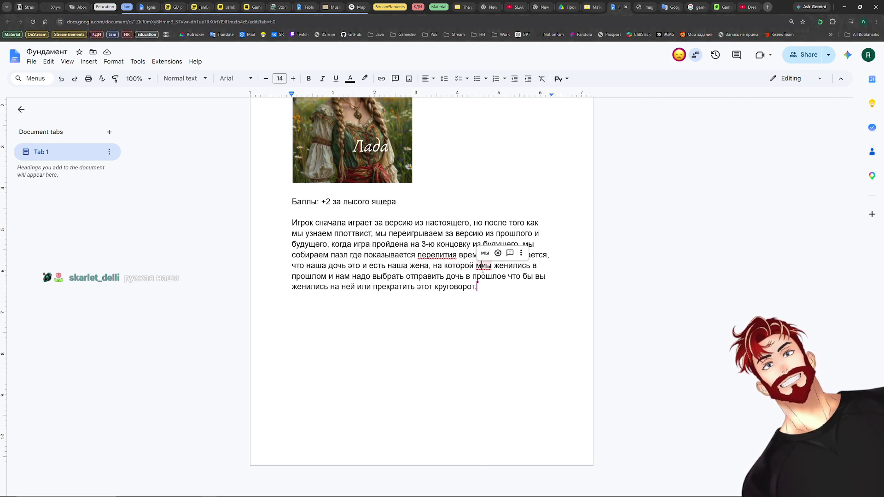
pyautogui.press('BackSpace')
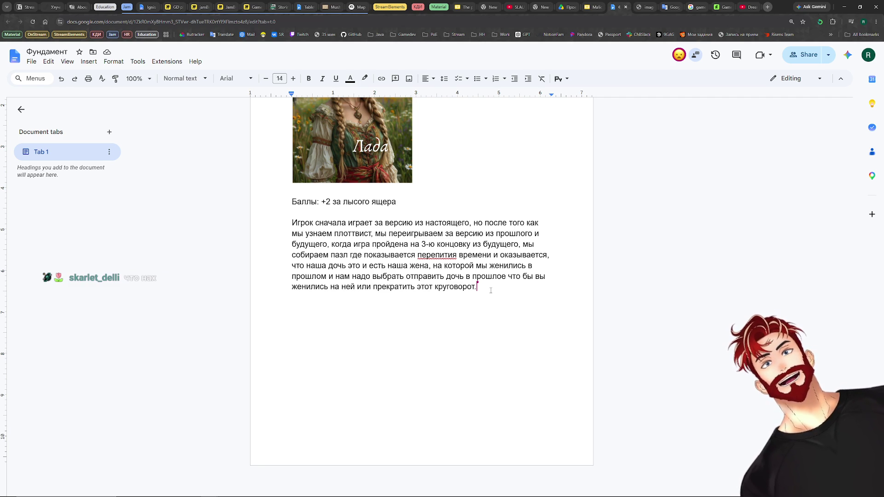
pyautogui.scroll(5, 490, 291)
pyautogui.scroll(5, 494, 293)
pyautogui.scroll(5, 499, 300)
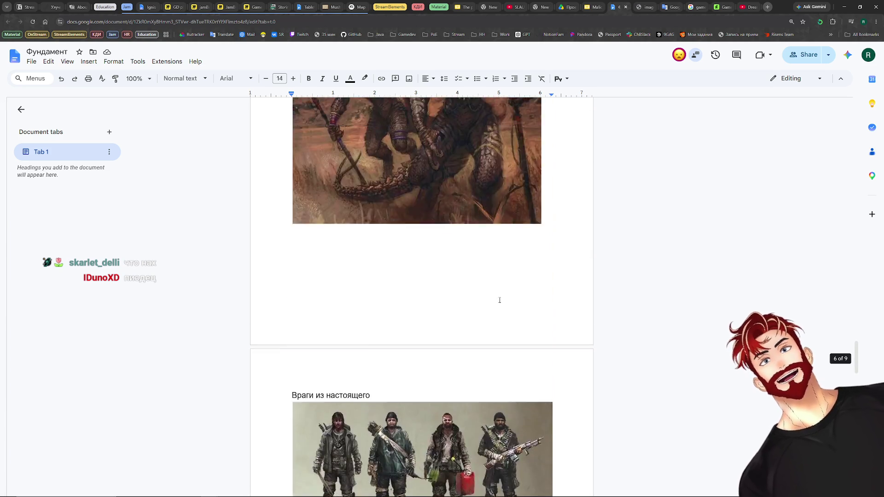
pyautogui.scroll(5, 499, 300)
pyautogui.scroll(5, 500, 300)
pyautogui.scroll(5, 499, 300)
pyautogui.scroll(5, 499, 300)
pyautogui.scroll(5, 499, 299)
pyautogui.scroll(5, 499, 300)
pyautogui.scroll(1, 499, 300)
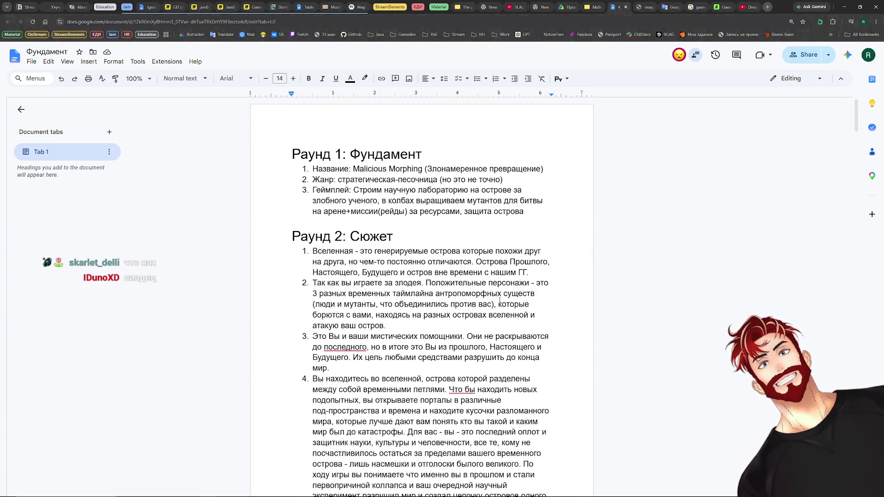
# Place the caret on the empty line after Раунд 1 at the top of the document.
pyautogui.click(376, 222)
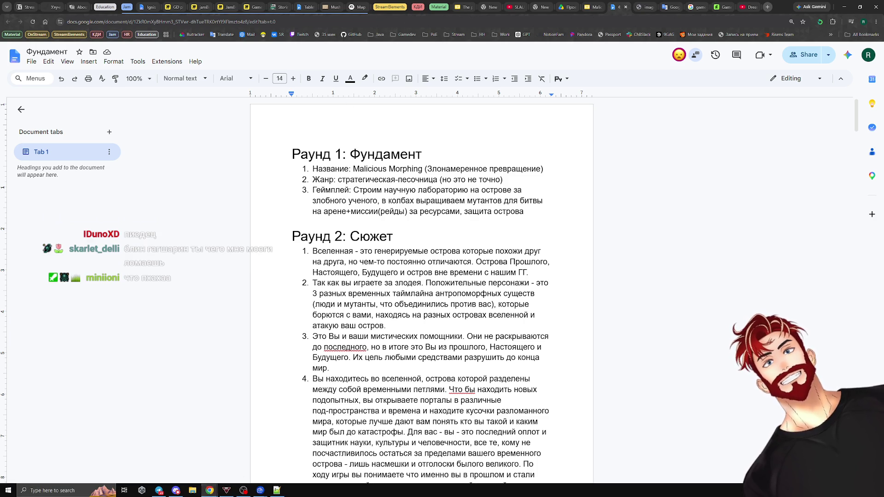
# Maximize the other Chrome window, open the Education bookmark pages and switch to the Throne of Drones deck.
pyautogui.moveTo(210, 490)
pyautogui.click(262, 456)
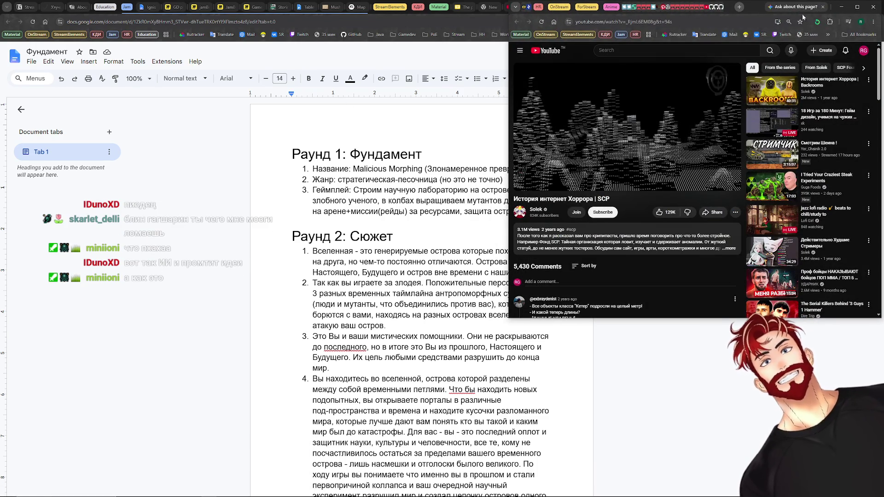
pyautogui.click(856, 7)
pyautogui.hotkey('ctrl', 't')
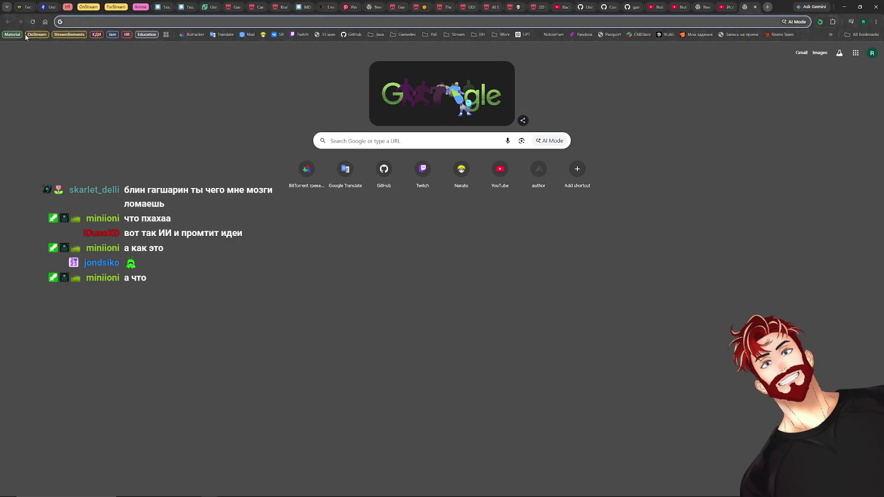
pyautogui.click(138, 35)
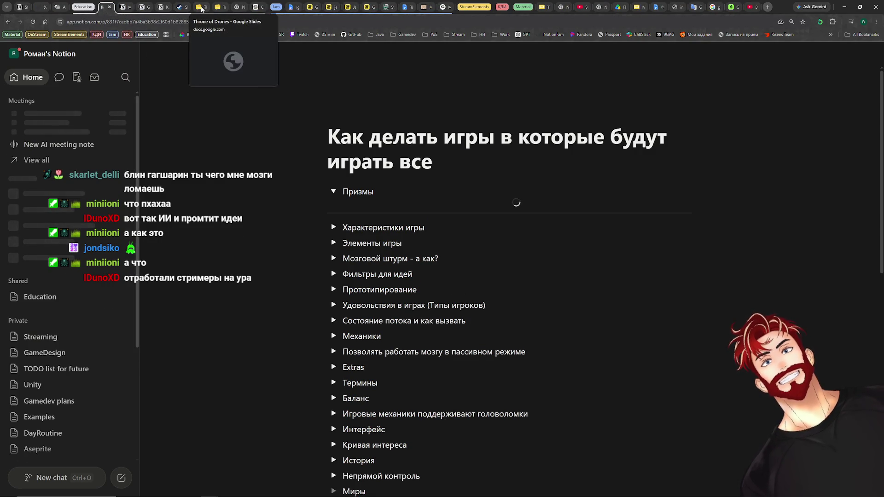
pyautogui.click(201, 6)
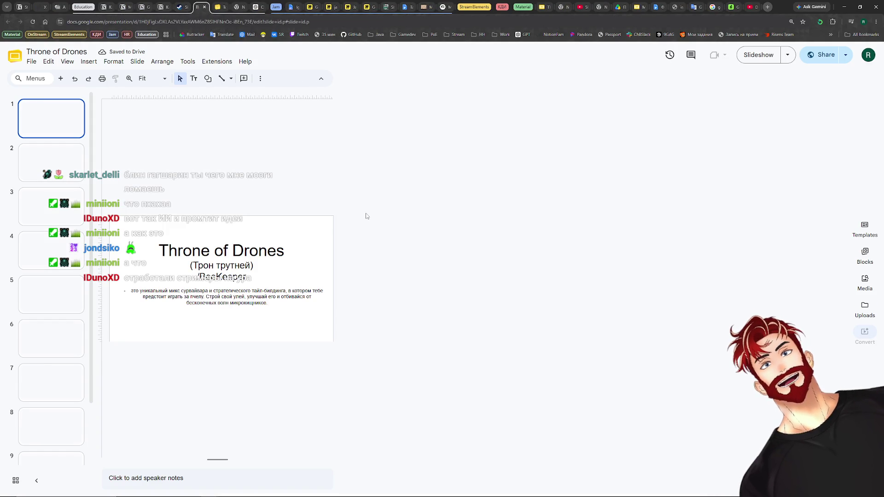
# Flip between the Throne of Drones title slide and its second slide for reference.
pyautogui.press('Down')
pyautogui.press('Up')
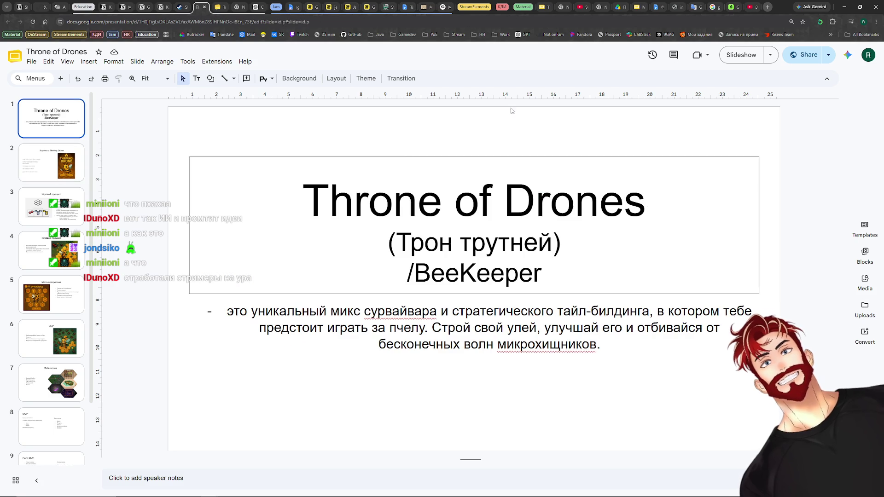
pyautogui.press('Down')
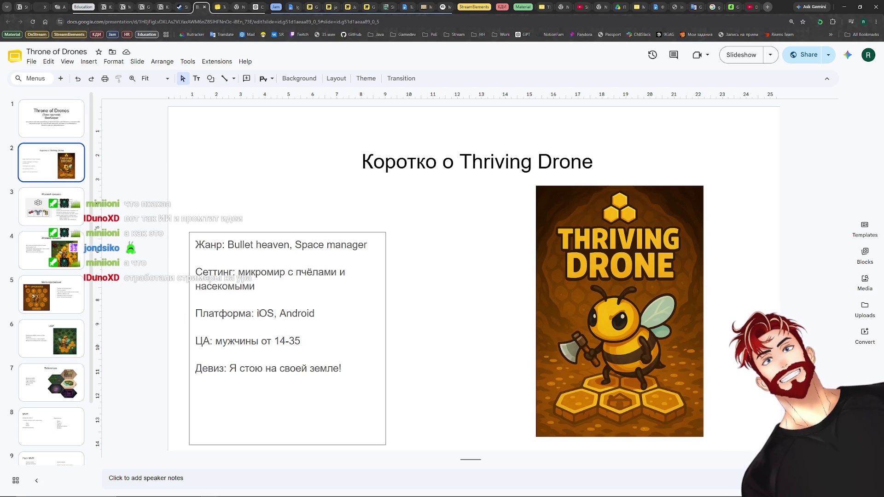
pyautogui.scroll(-2, 53, 341)
pyautogui.scroll(2, 53, 341)
pyautogui.press('Up')
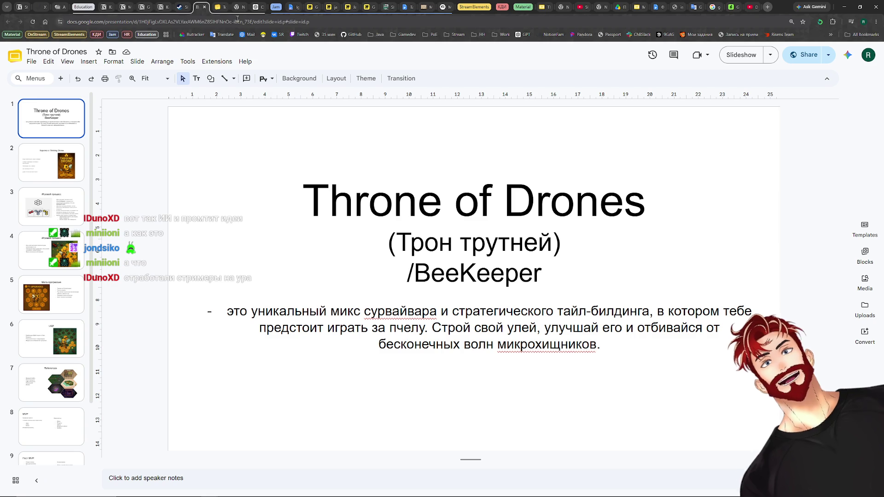
# Close the current tab to reveal the Ignis bearer doc, then return to the Throne of Drones deck.
pyautogui.click(216, 22)
pyautogui.hotkey('ctrl', 'w')
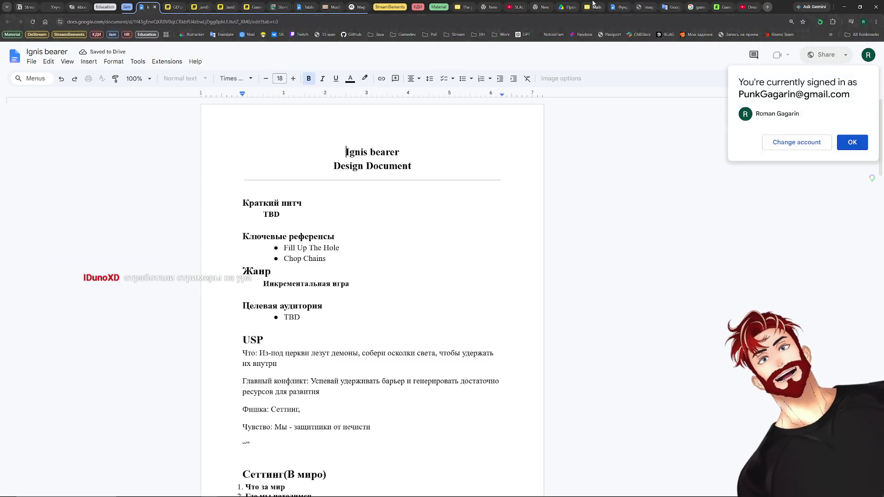
pyautogui.click(593, 6)
pyautogui.click(735, 7)
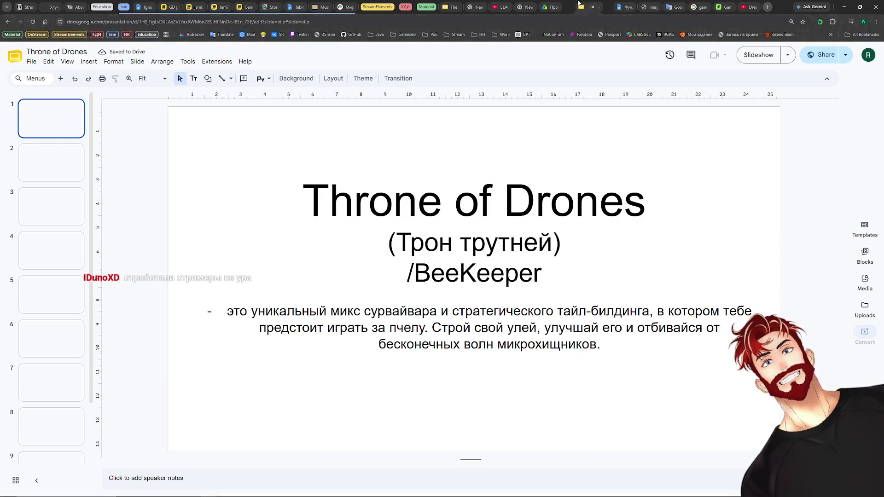
# Move the Malicious Morphing title box down-right toward the centre, undoing accidental rotations.
pyautogui.click(599, 7)
pyautogui.moveTo(252, 146); pyautogui.dragTo(381, 194)
pyautogui.click(341, 276)
pyautogui.click(298, 186)
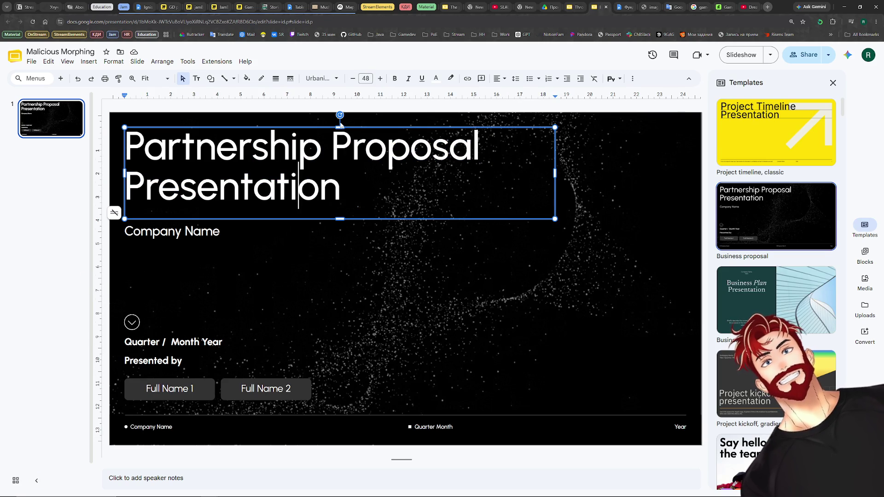
pyautogui.moveTo(340, 116)
pyautogui.mouseDown()
pyautogui.moveTo(396, 133)
pyautogui.moveTo(387, 124)
pyautogui.mouseUp()
pyautogui.hotkey('ctrl', 'z')
pyautogui.moveTo(350, 163); pyautogui.dragTo(412, 183)
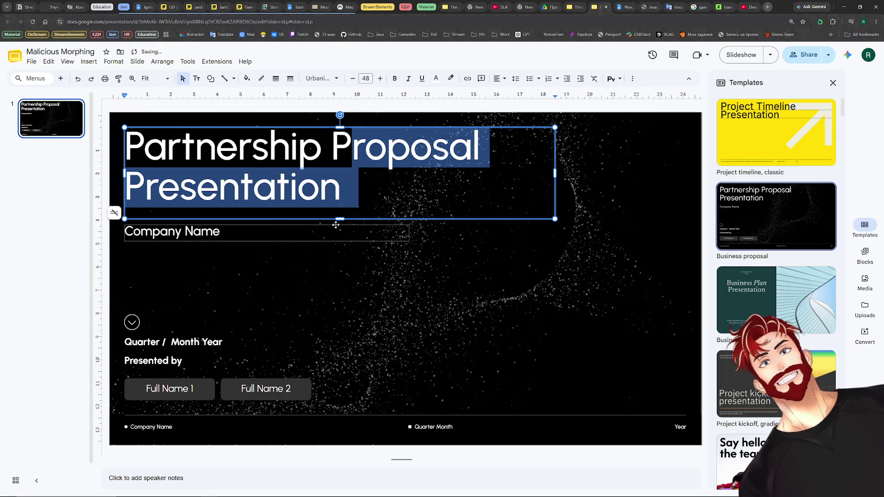
pyautogui.click(282, 291)
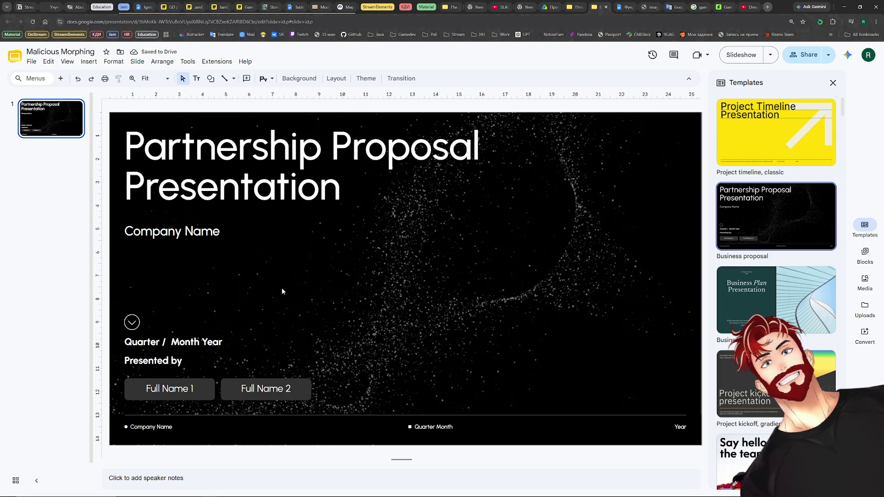
pyautogui.click(184, 147)
pyautogui.moveTo(340, 115); pyautogui.dragTo(355, 129)
pyautogui.hotkey('ctrl', 'z')
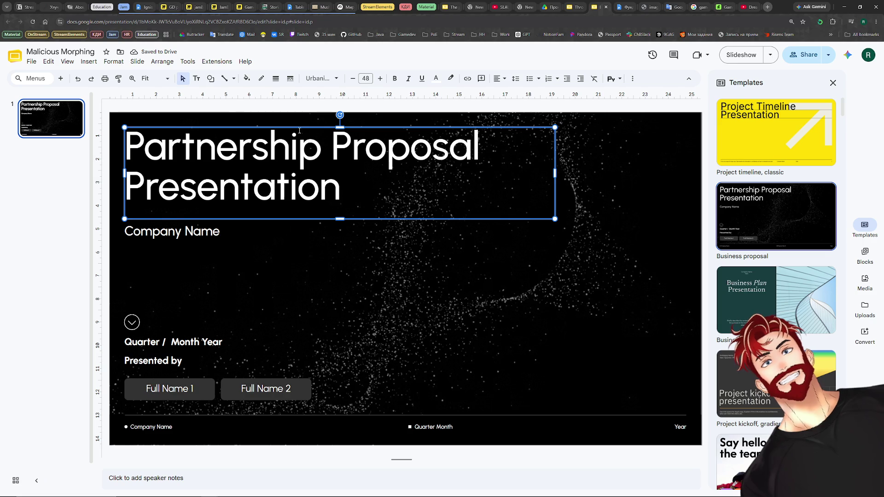
pyautogui.moveTo(286, 130); pyautogui.dragTo(348, 160)
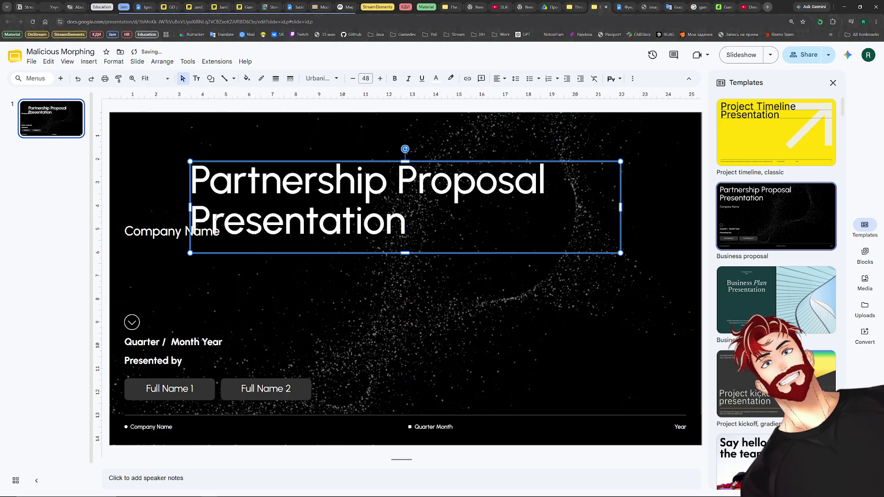
# Delete the Company Name text box from the title slide.
pyautogui.click(300, 240)
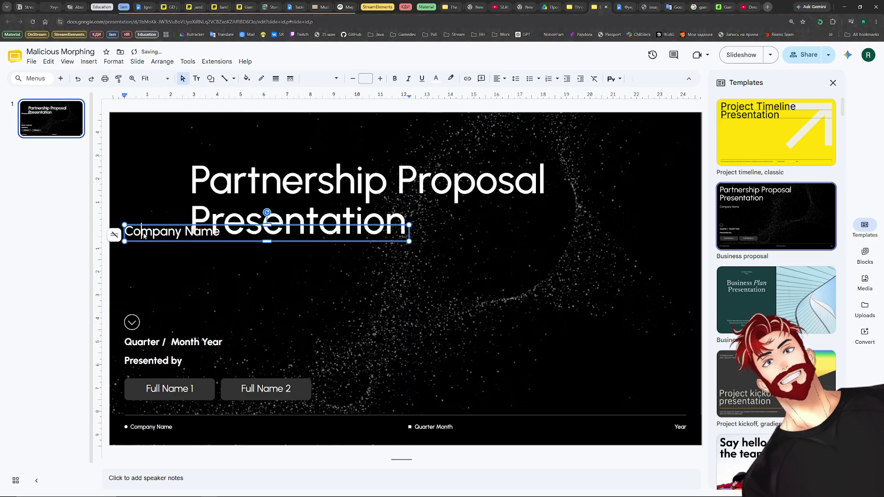
pyautogui.press('BackSpace')
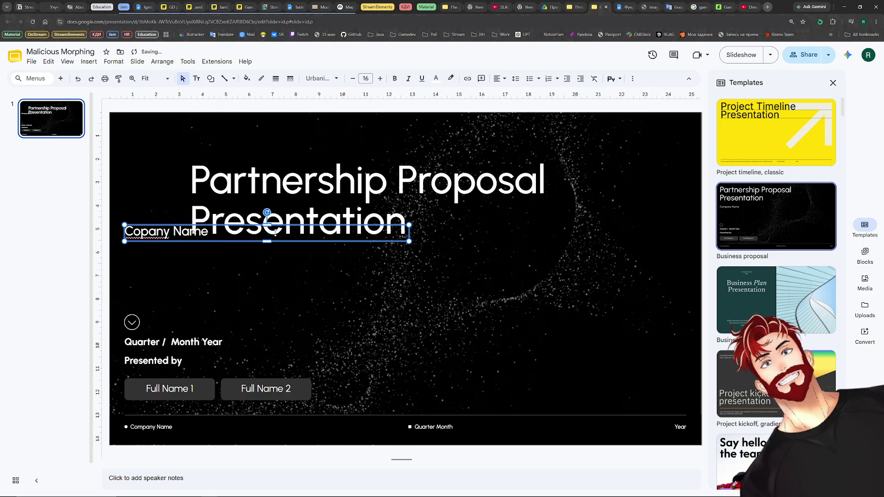
pyautogui.press('Escape')
pyautogui.press('Delete')
# Clear all text from the title box, leaving it empty.
pyautogui.click(193, 221)
pyautogui.moveTo(191, 221); pyautogui.dragTo(416, 219)
pyautogui.hotkey('ctrl', 'a')
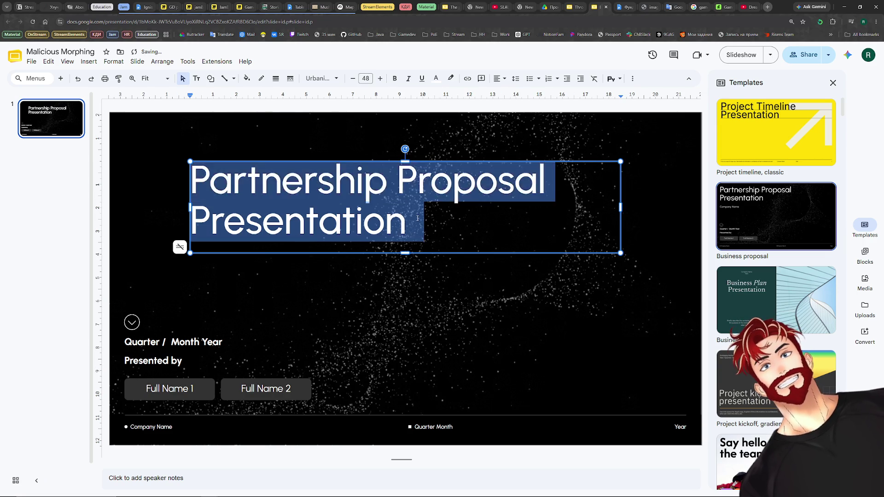
pyautogui.press('BackSpace')
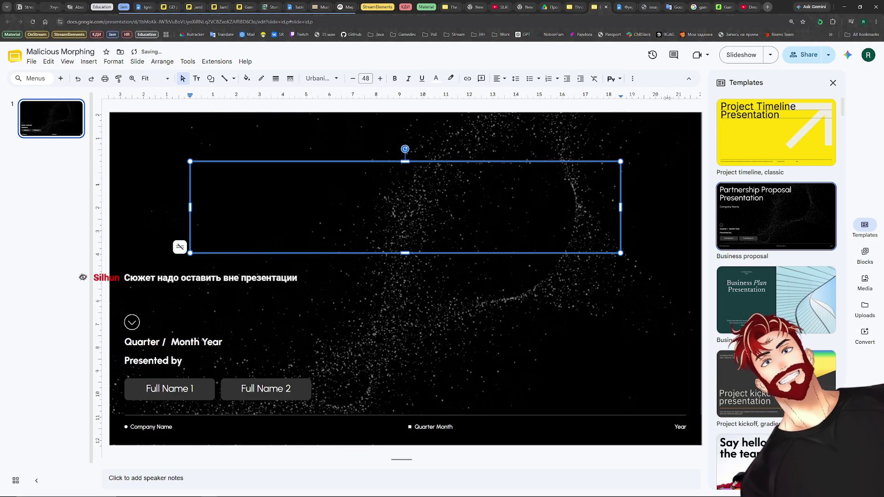
# Select the game name Malicious Morphing in the Фундамент doc and return to the deck.
pyautogui.click(621, 6)
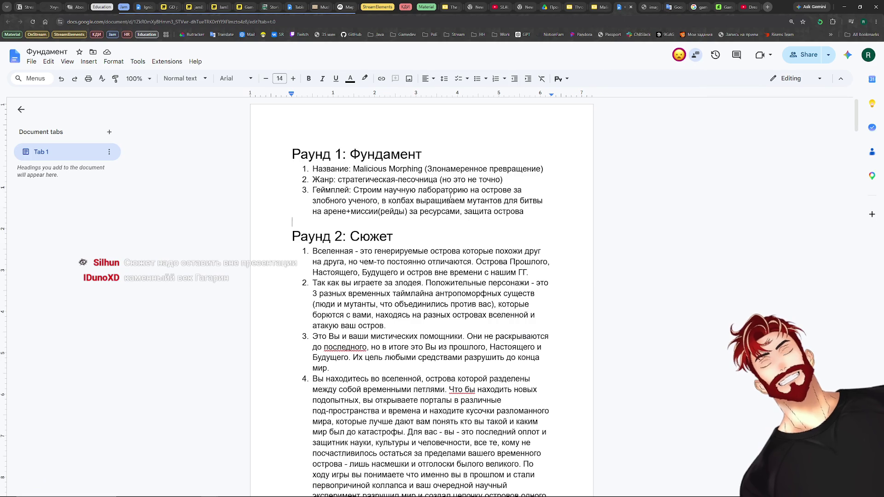
pyautogui.moveTo(353, 168); pyautogui.dragTo(538, 168)
pyautogui.moveTo(423, 168); pyautogui.dragTo(352, 169)
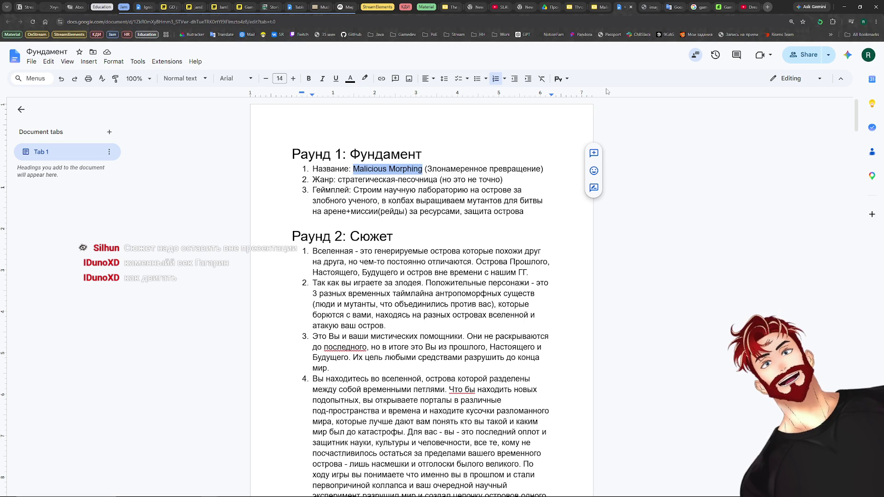
pyautogui.click(599, 7)
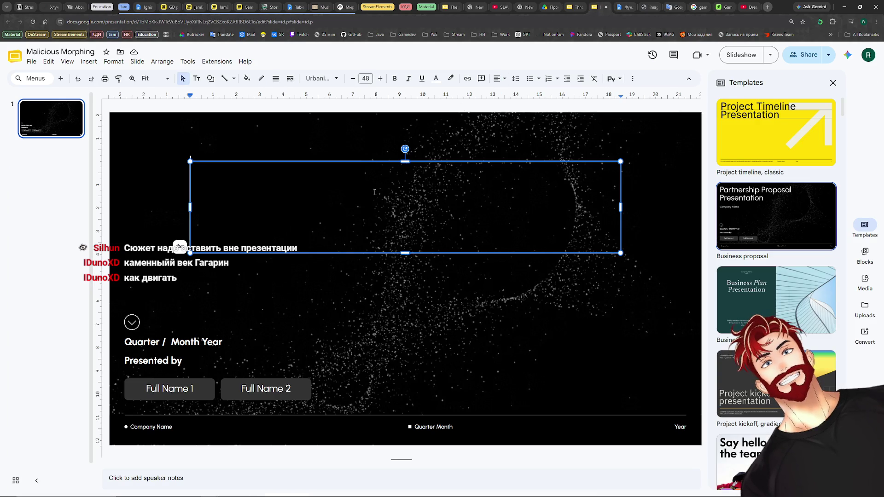
# Paste Malicious Morphing into the title, enlarge it and centre it horizontally.
pyautogui.hotkey('ctrl', 'v')
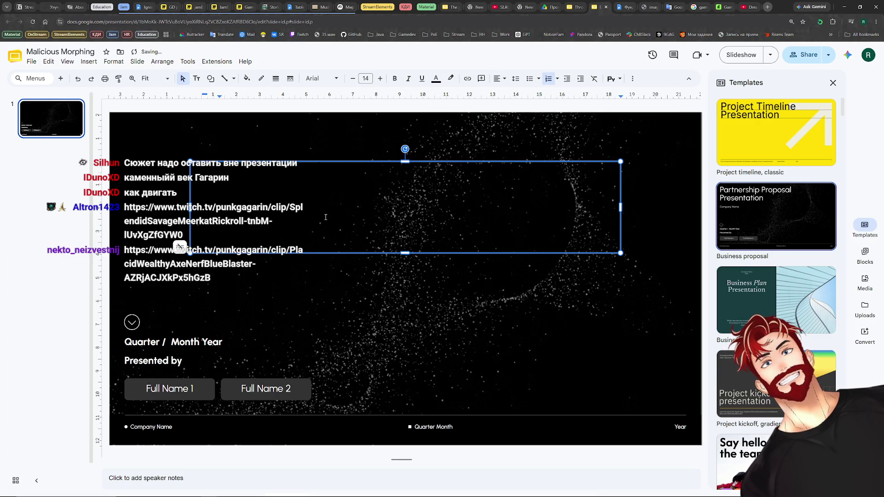
pyautogui.hotkey('ctrl', 'a')
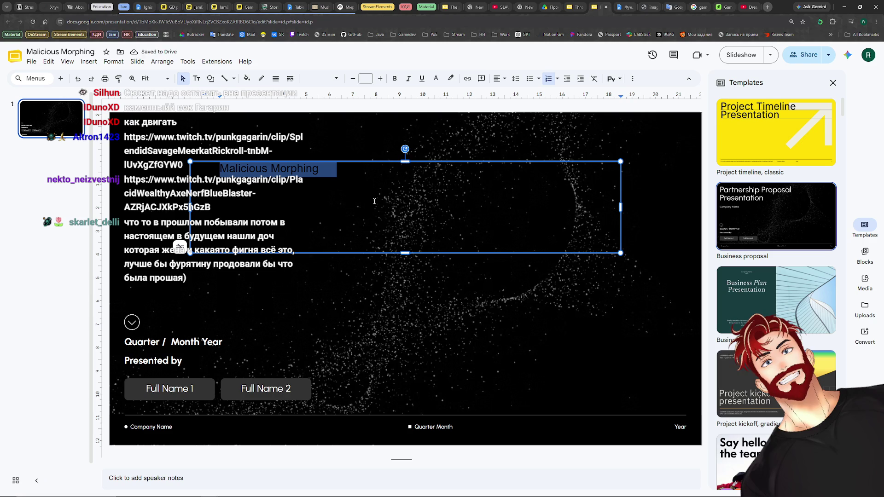
pyautogui.click(375, 80)
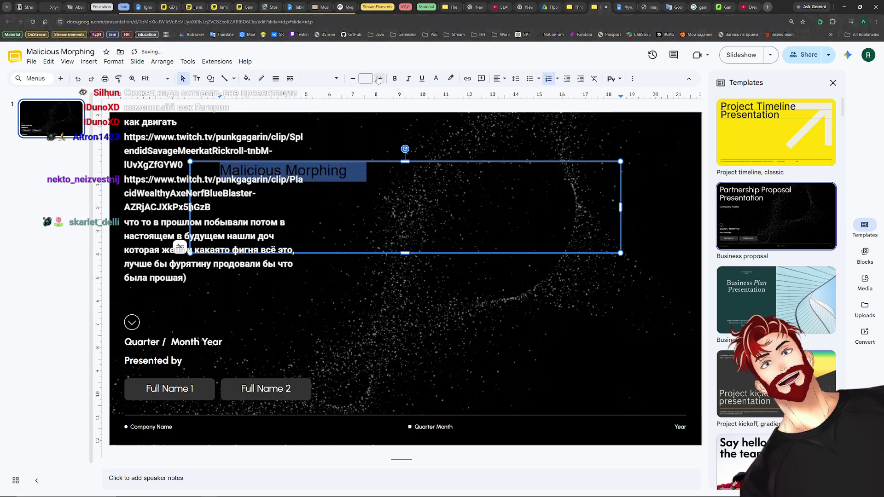
pyautogui.click(378, 80)
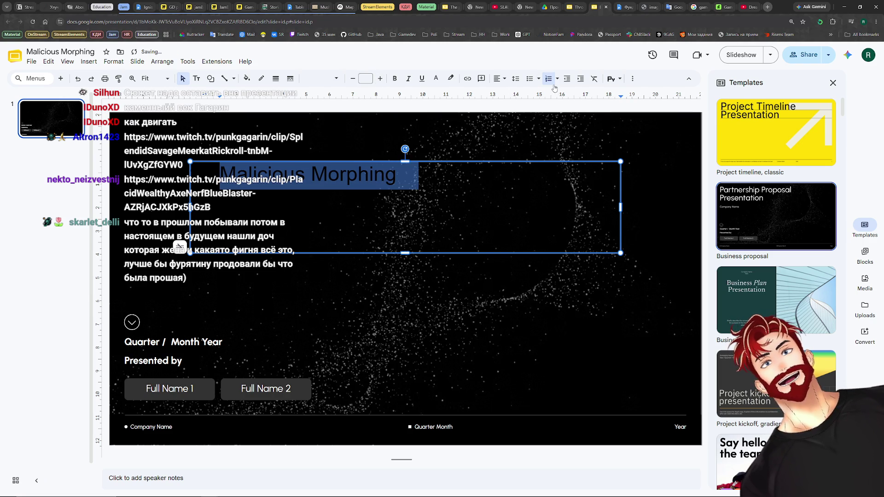
pyautogui.click(498, 79)
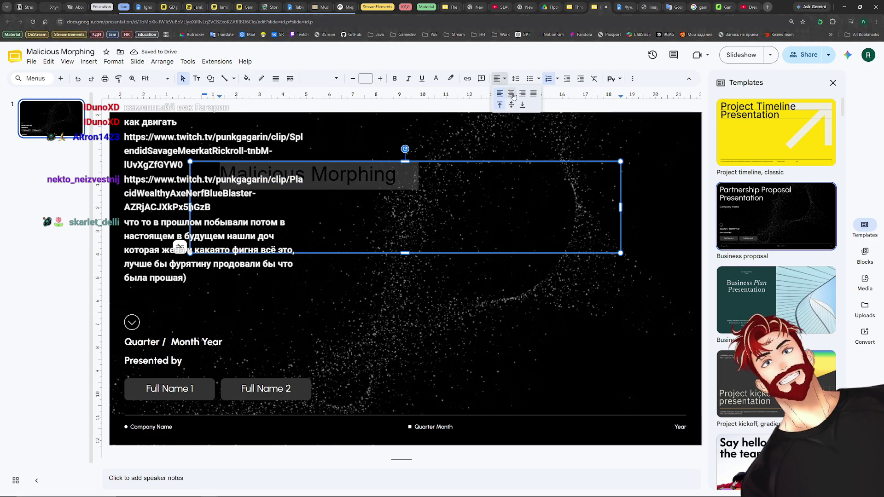
pyautogui.click(512, 94)
pyautogui.press('BackSpace')
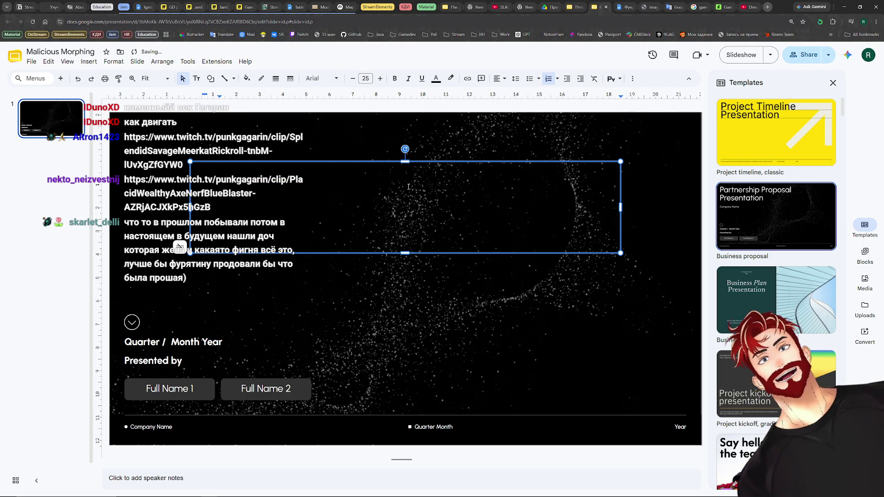
pyautogui.hotkey('ctrl', 'z')
# Colour the title text white and remove its list numbering.
pyautogui.click(436, 79)
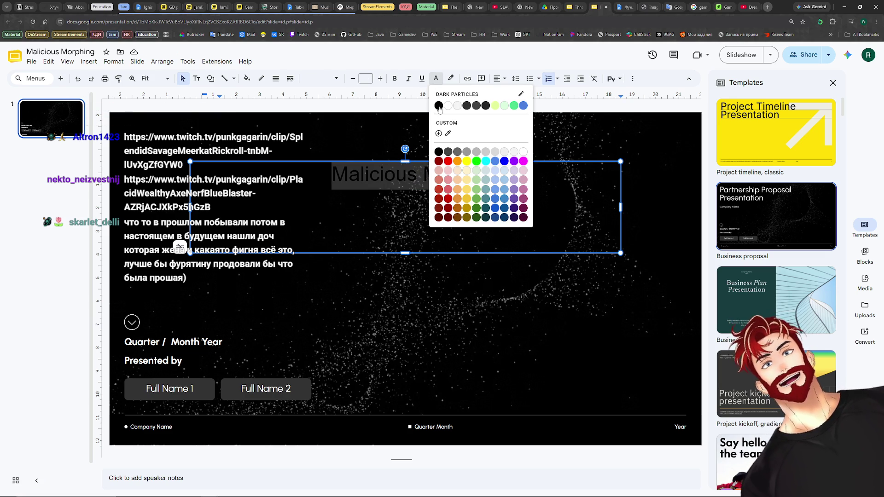
pyautogui.click(438, 105)
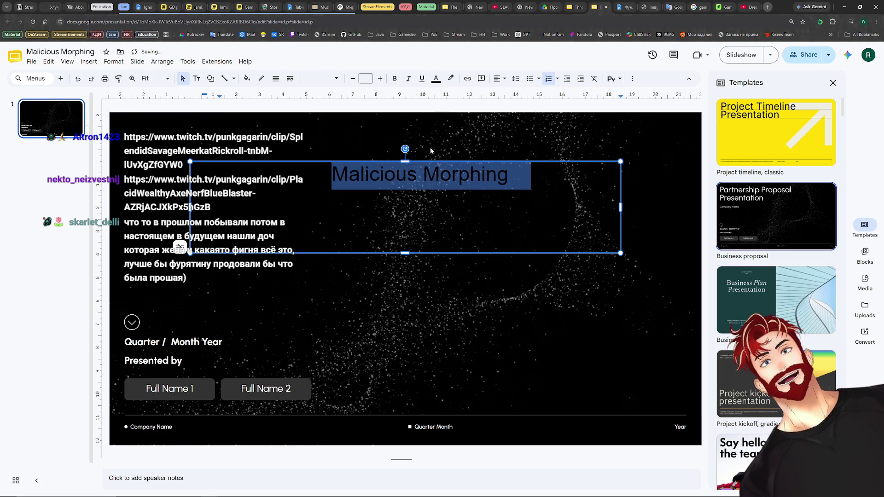
pyautogui.click(435, 79)
pyautogui.click(511, 164)
pyautogui.click(395, 175)
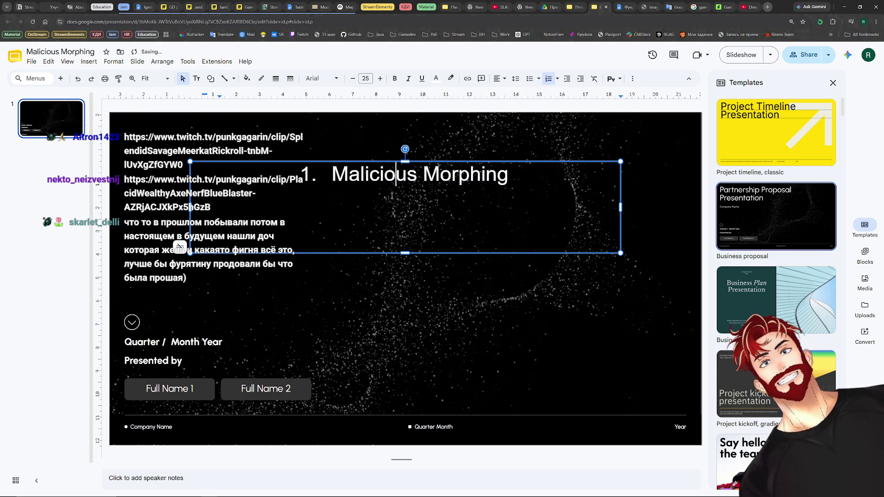
pyautogui.click(549, 78)
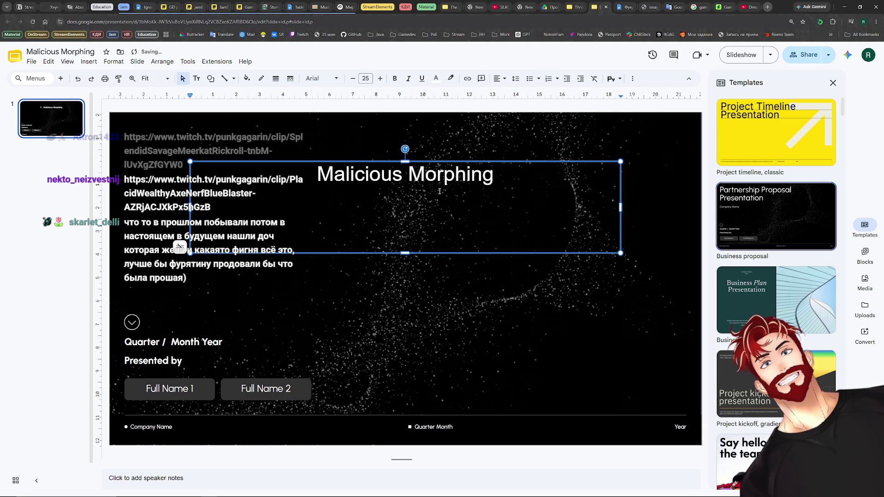
# Enlarge the title further and align it to the middle of its box vertically.
pyautogui.click(379, 78)
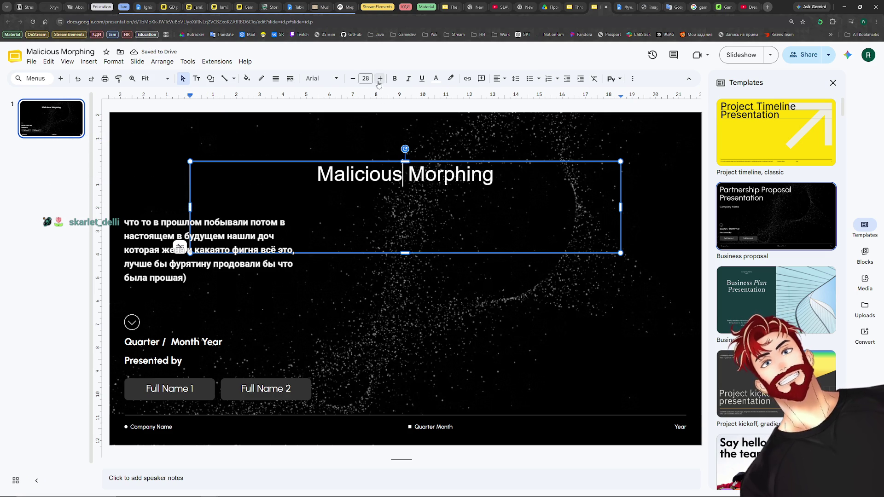
pyautogui.hotkey('ctrl', 'a')
pyautogui.click(379, 81)
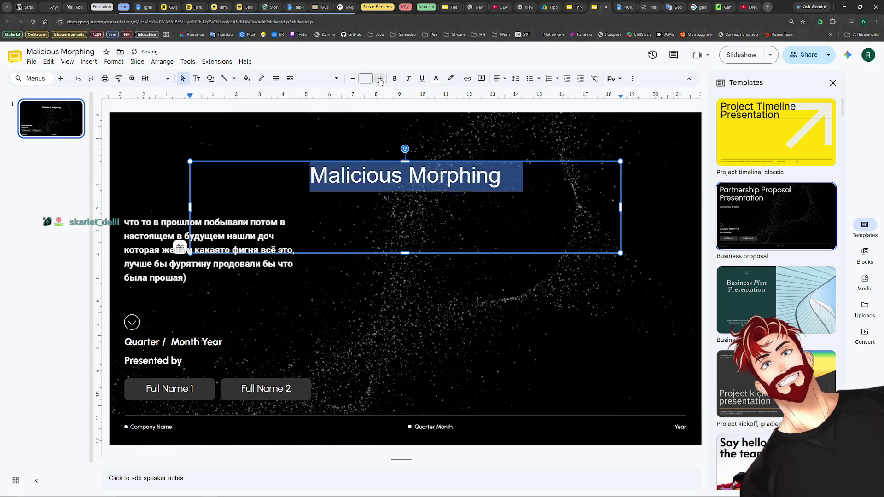
pyautogui.click(381, 81)
pyautogui.click(380, 81)
pyautogui.click(378, 80)
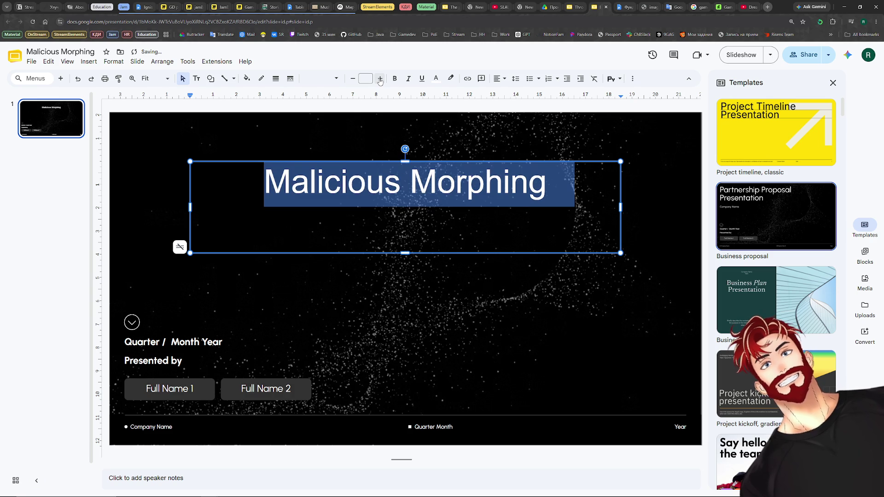
pyautogui.click(515, 77)
pyautogui.click(515, 79)
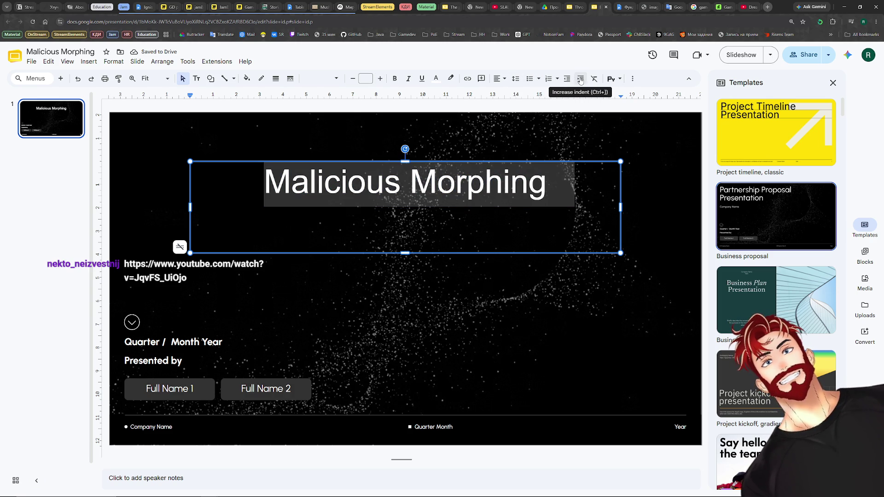
pyautogui.click(498, 80)
pyautogui.click(511, 104)
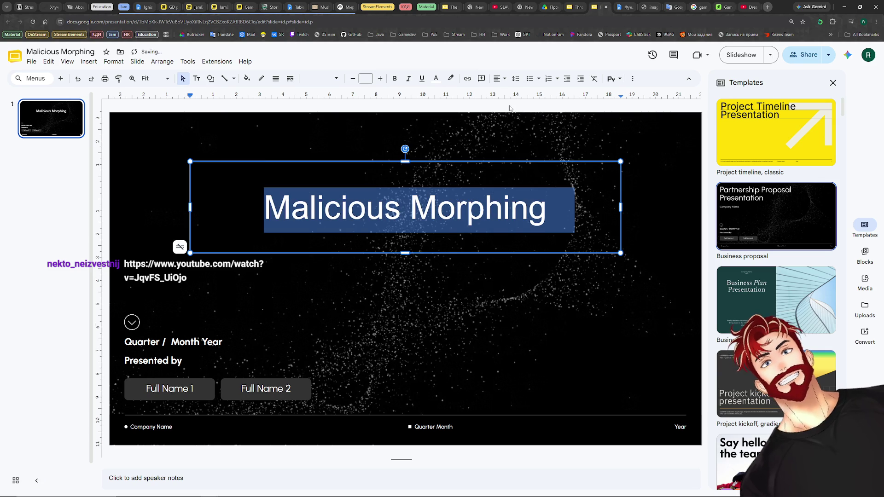
# Move the title box higher on the slide and bump its font size up twice more.
pyautogui.click(388, 307)
pyautogui.click(408, 165)
pyautogui.moveTo(408, 166); pyautogui.dragTo(407, 135)
pyautogui.press('Return')
pyautogui.click(378, 79)
pyautogui.click(378, 78)
pyautogui.click(402, 263)
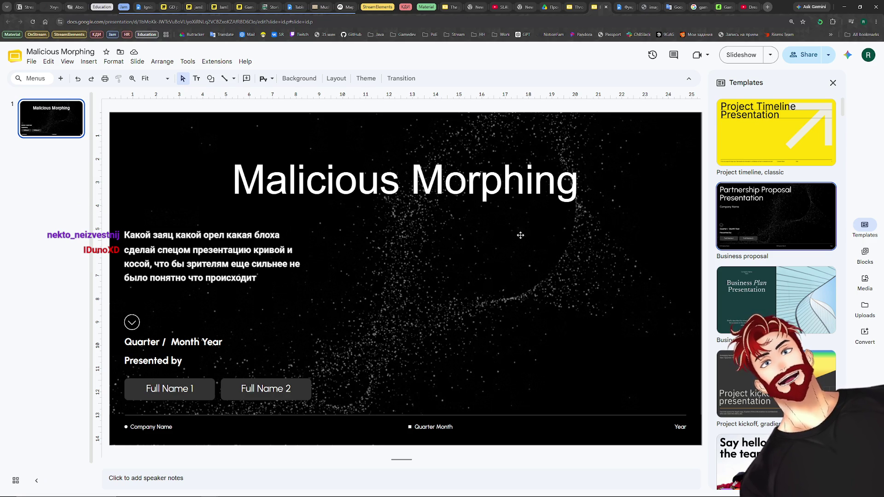
pyautogui.click(170, 340)
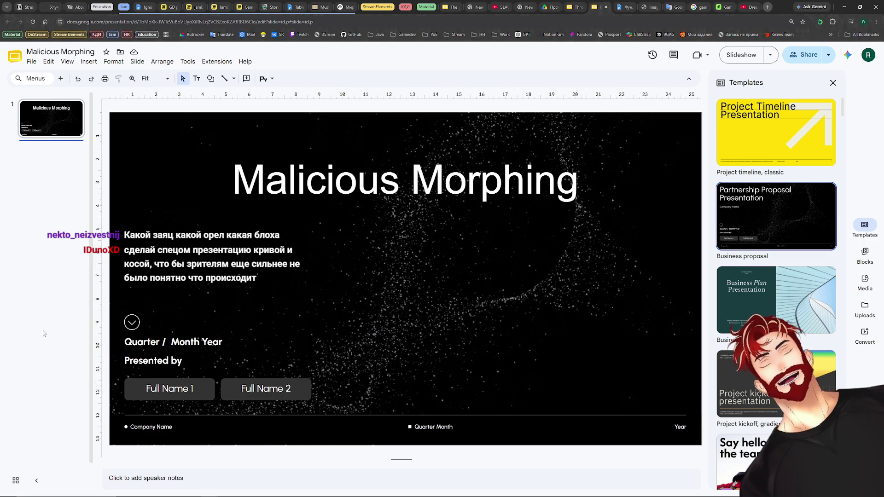
# Delete the Quarter / Month Year and Presented by placeholders from the cover slide.
pyautogui.hotkey('ctrl', 'shift', 'Tab')
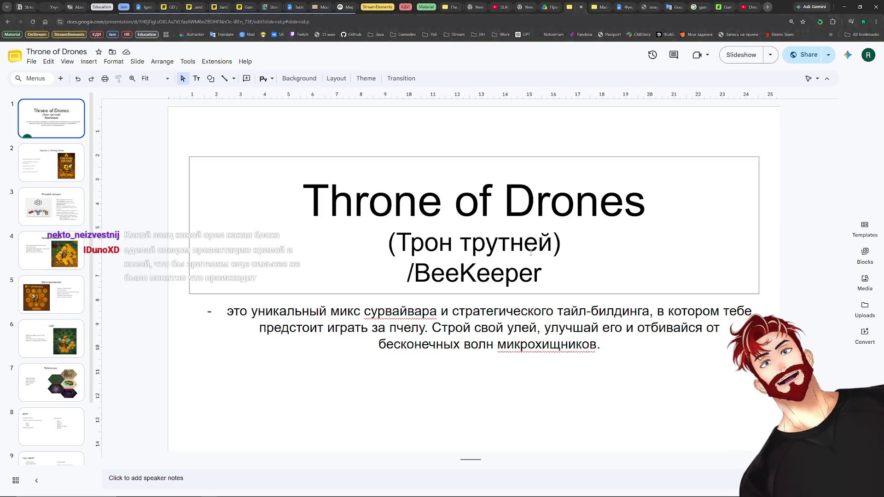
pyautogui.click(598, 7)
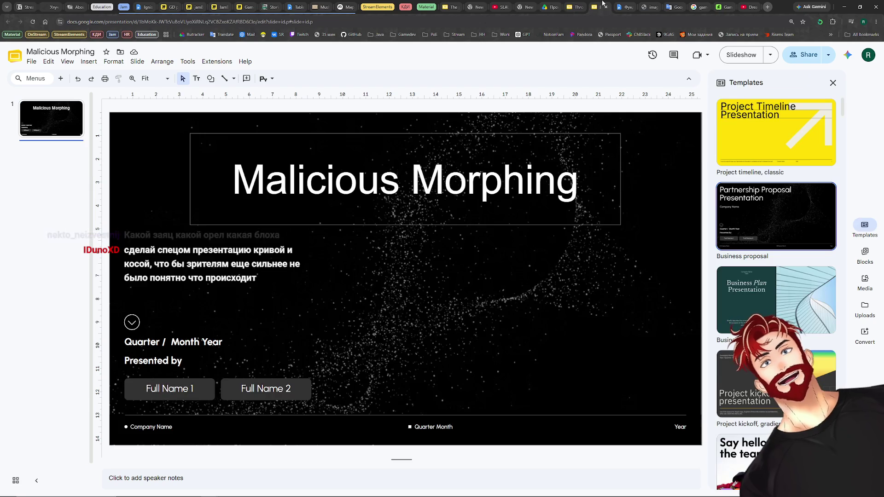
pyautogui.click(227, 344)
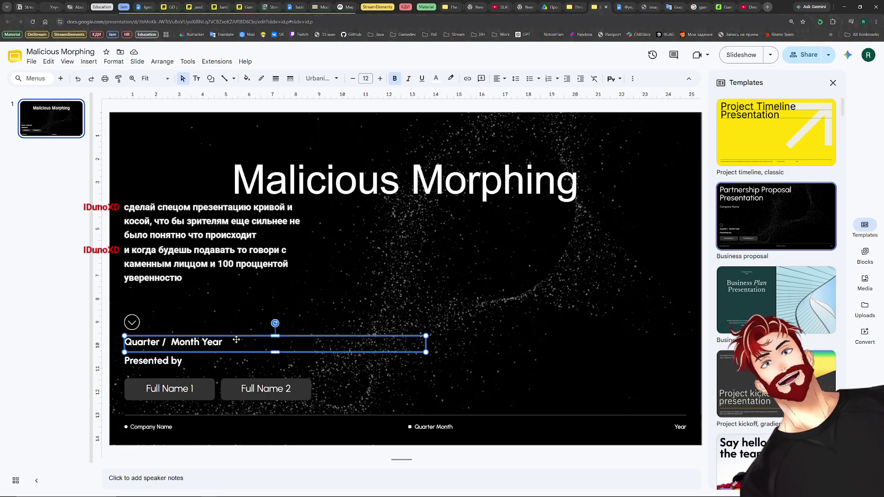
pyautogui.press('Delete')
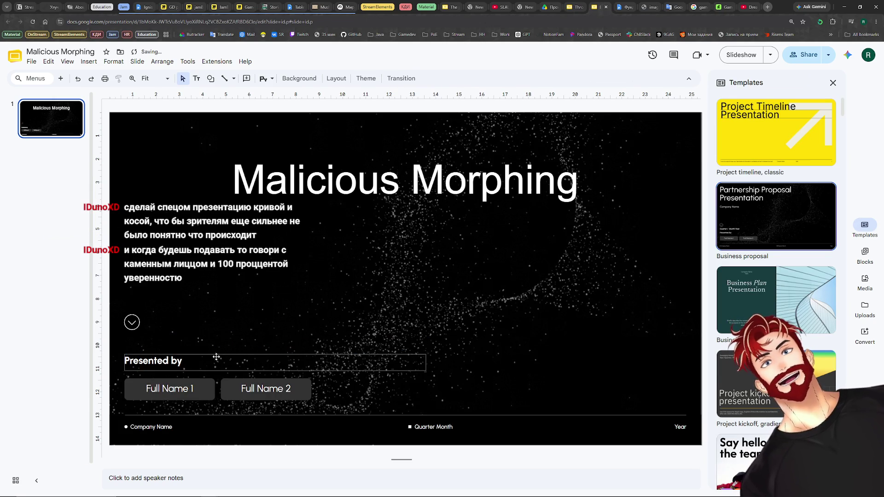
pyautogui.click(263, 355)
pyautogui.press('Delete')
# Remove both Full Name buttons with their background shapes and the round arrow icon.
pyautogui.click(212, 384)
pyautogui.press('Delete')
pyautogui.click(188, 383)
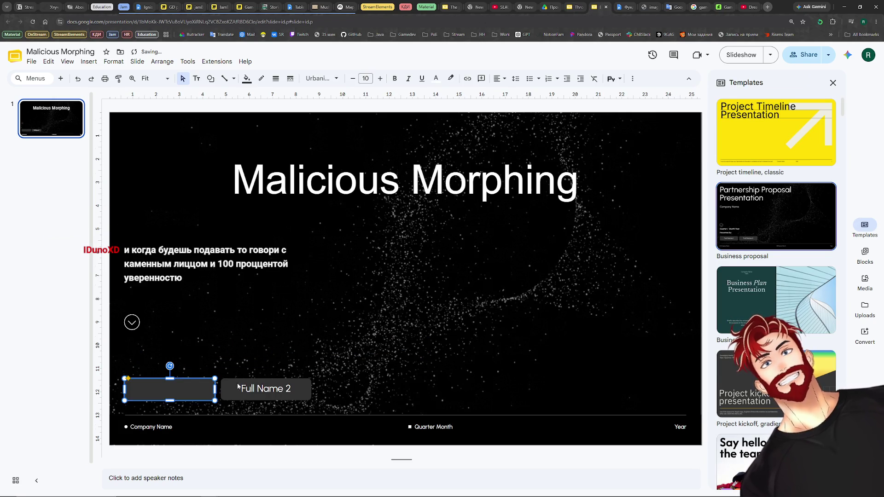
pyautogui.press('Delete')
pyautogui.click(261, 384)
pyautogui.press('Delete')
pyautogui.click(263, 384)
pyautogui.press('Delete')
pyautogui.click(132, 322)
pyautogui.press('Delete')
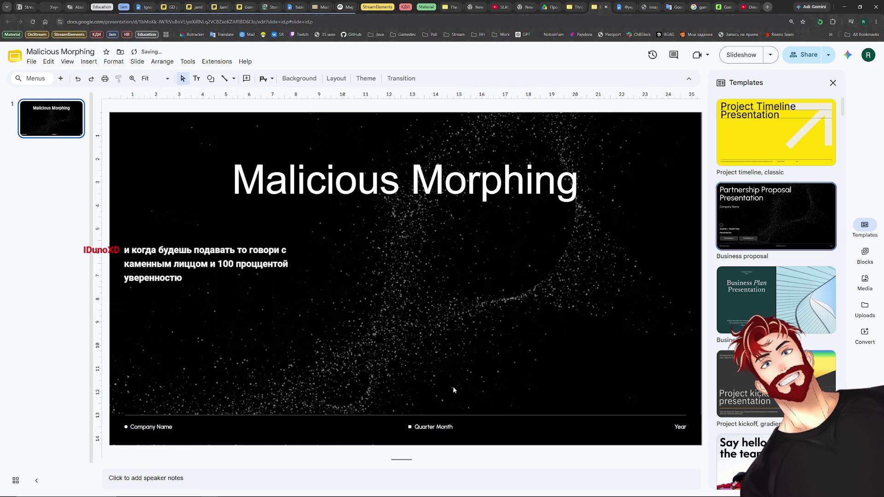
# Delete the Quarter Month, Year and Company Name footer texts, glancing at the Фундамент doc.
pyautogui.click(434, 426)
pyautogui.click(456, 437)
pyautogui.click(434, 426)
pyautogui.press('Delete')
pyautogui.click(488, 414)
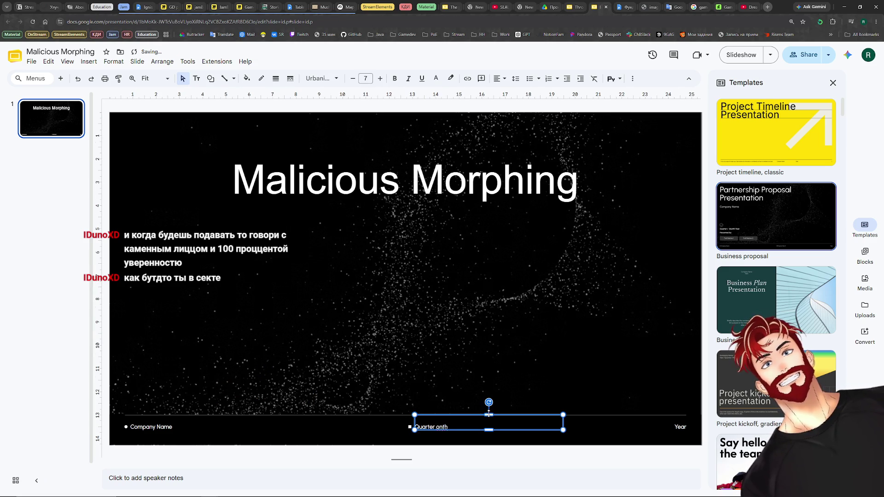
pyautogui.press('Delete')
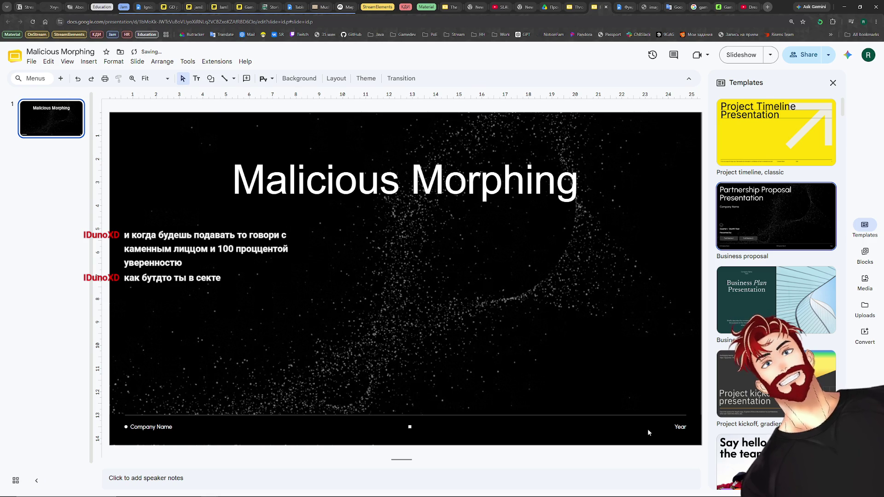
pyautogui.click(679, 427)
pyautogui.press('Delete')
pyautogui.click(159, 427)
pyautogui.press('Delete')
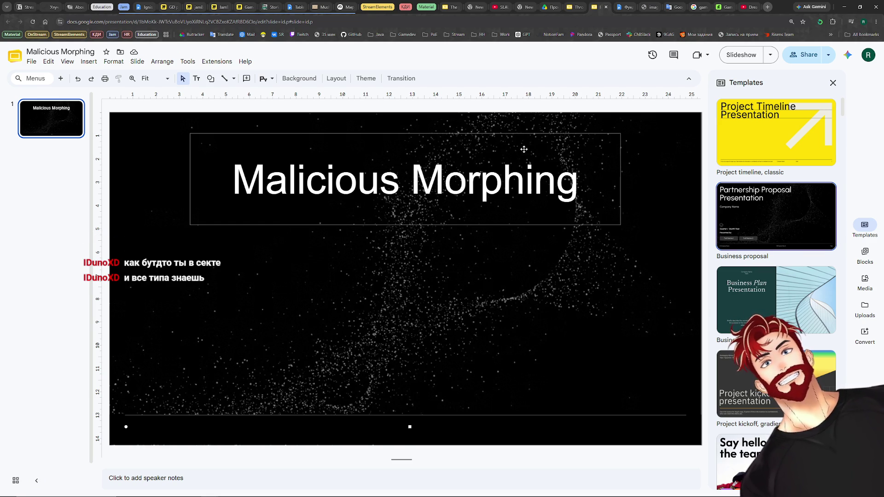
pyautogui.click(632, 6)
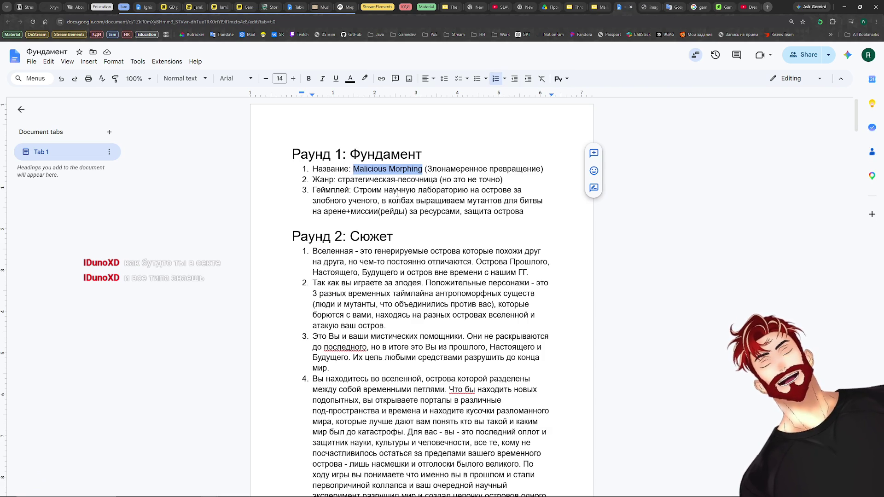
pyautogui.click(601, 6)
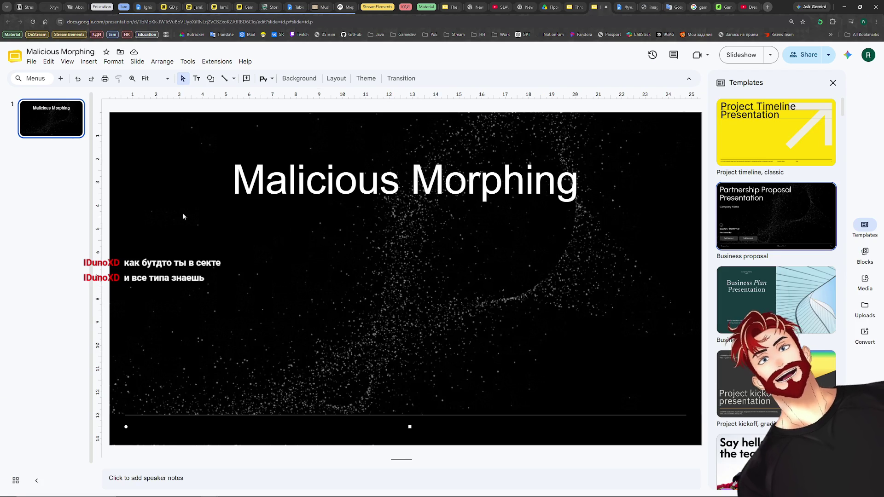
# Add a text box reading Стратегическая песочница вне времени and place it just under the title.
pyautogui.click(196, 78)
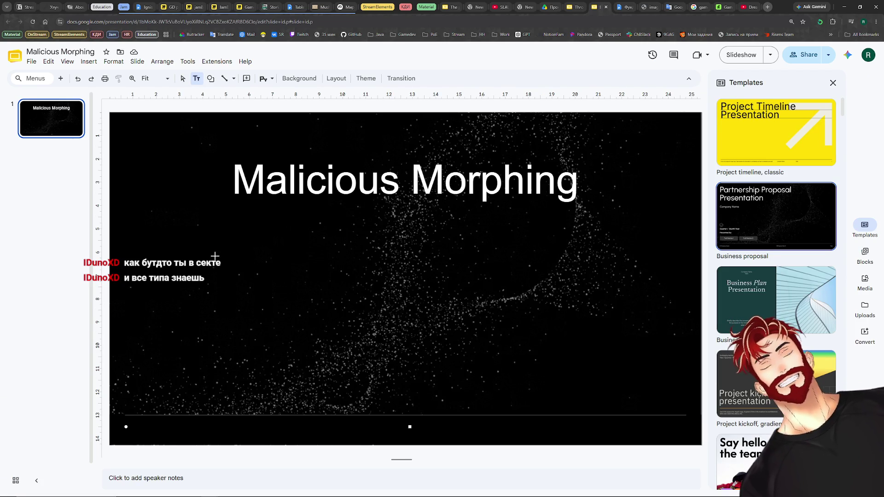
pyautogui.moveTo(215, 257); pyautogui.dragTo(463, 280)
pyautogui.write('ратегическая песо')
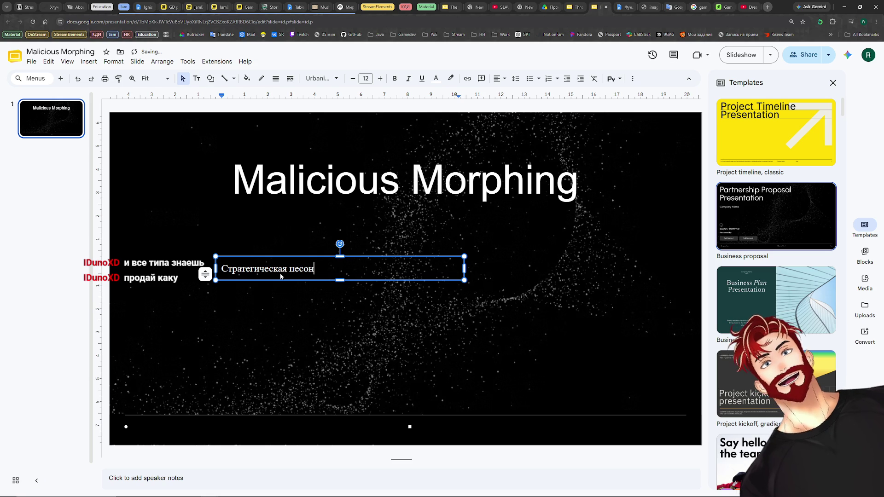
pyautogui.write('чница вне ')
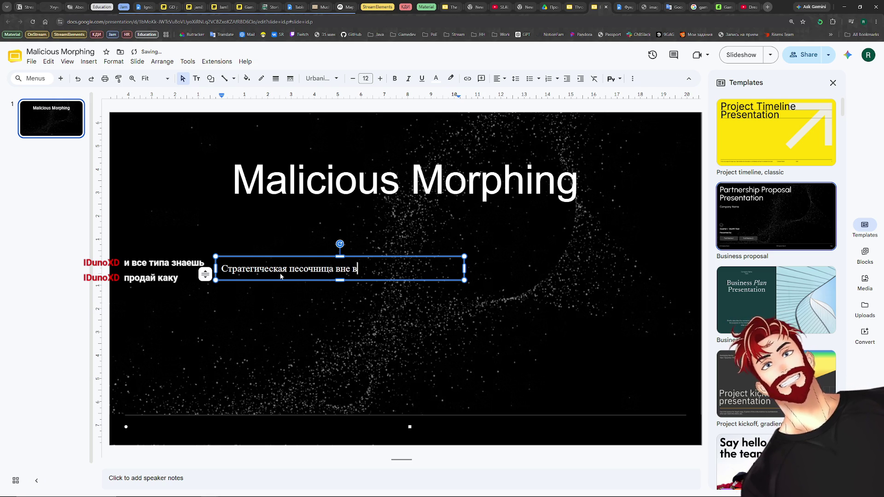
pyautogui.write('времени')
pyautogui.click(298, 325)
pyautogui.click(255, 269)
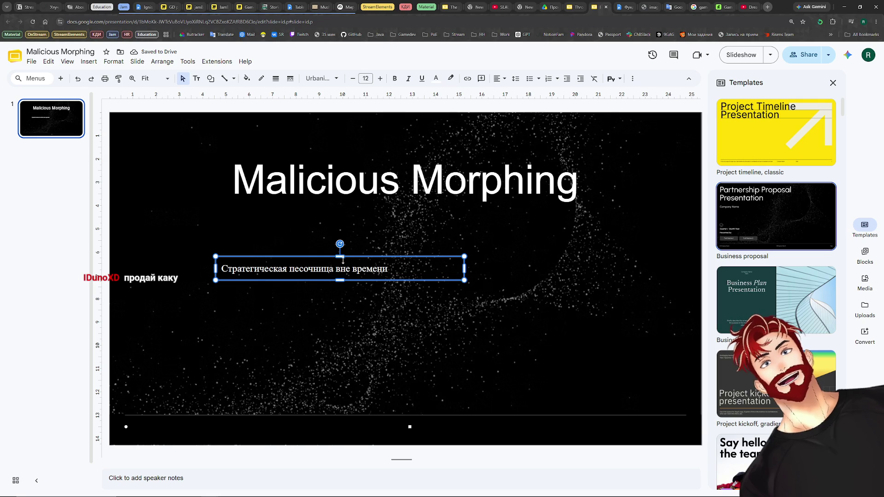
pyautogui.moveTo(361, 258); pyautogui.dragTo(312, 222)
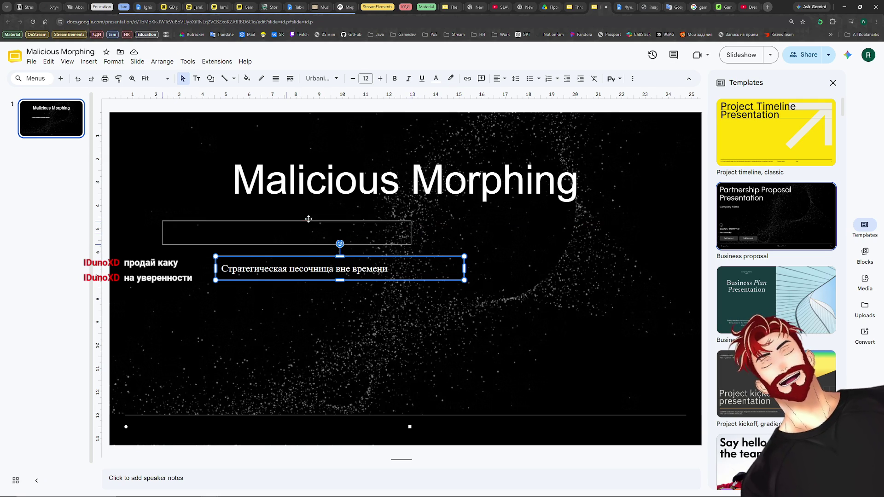
pyautogui.moveTo(311, 222); pyautogui.dragTo(309, 221)
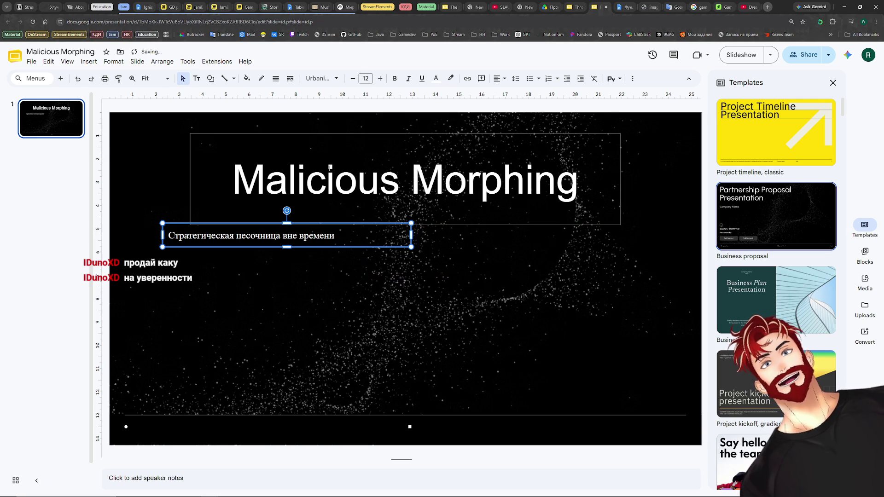
# Enlarge the subtitle text by two size steps.
pyautogui.click(380, 79)
pyautogui.click(380, 78)
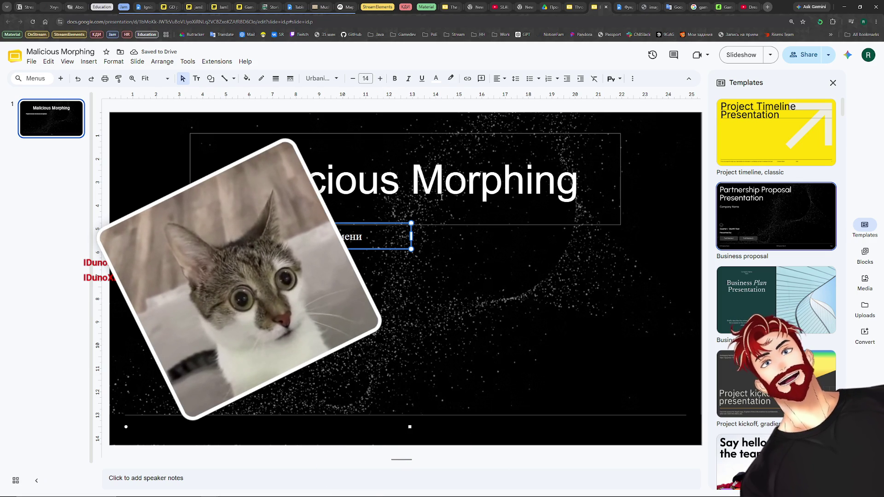
pyautogui.hotkey('ctrl', 'shift', 'Tab')
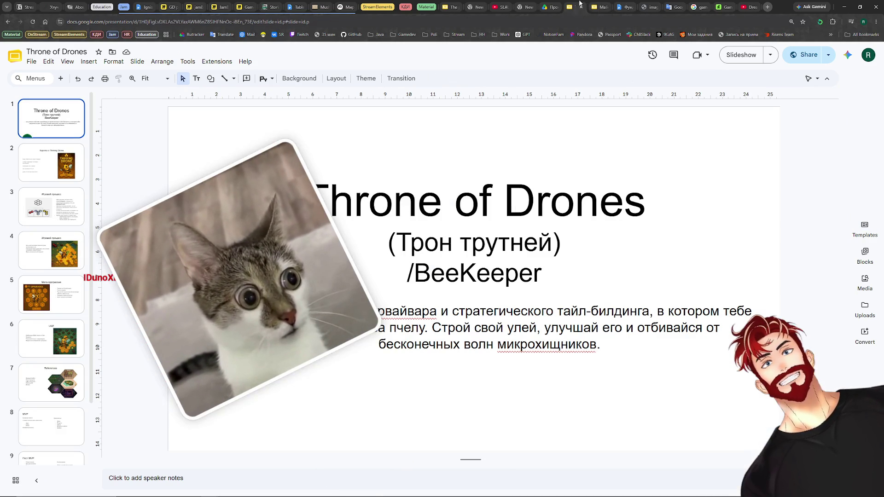
pyautogui.click(598, 5)
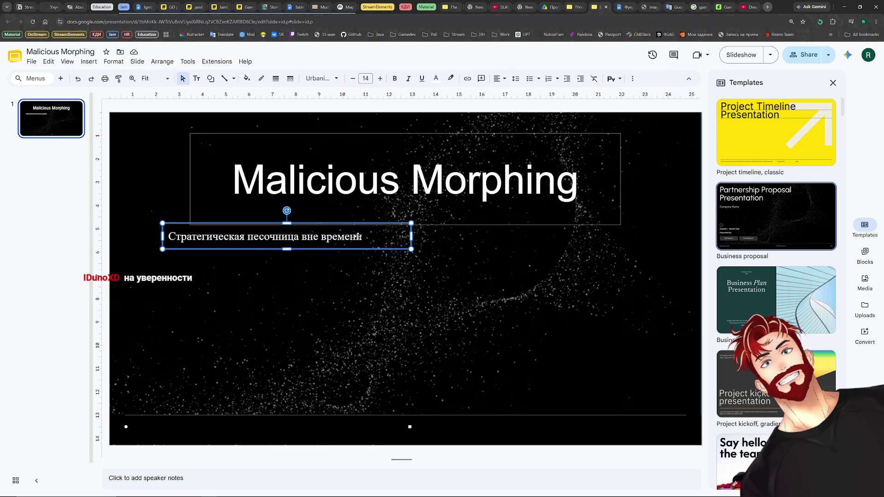
pyautogui.click(288, 283)
# Add a wide text box reading Уникальная below the subtitle, then switch to the Фундамент doc.
pyautogui.click(196, 78)
pyautogui.click(174, 279)
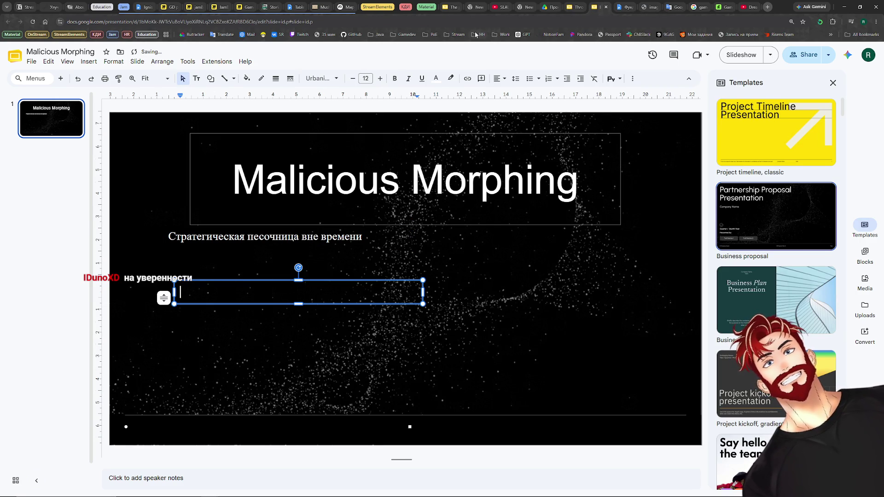
pyautogui.write('Уникаль')
pyautogui.press('BackSpace')
pyautogui.press('BackSpace')
pyautogui.write('- уникальн')
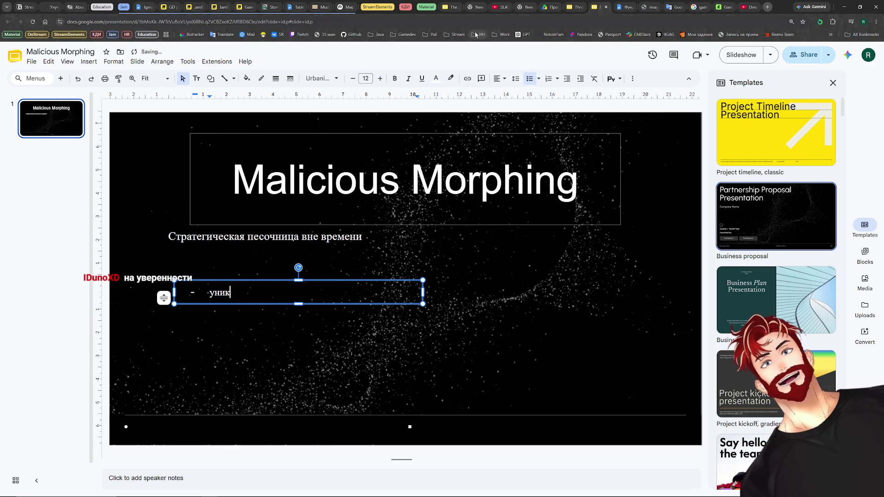
pyautogui.press('BackSpace')
pyautogui.press('BackSpace')
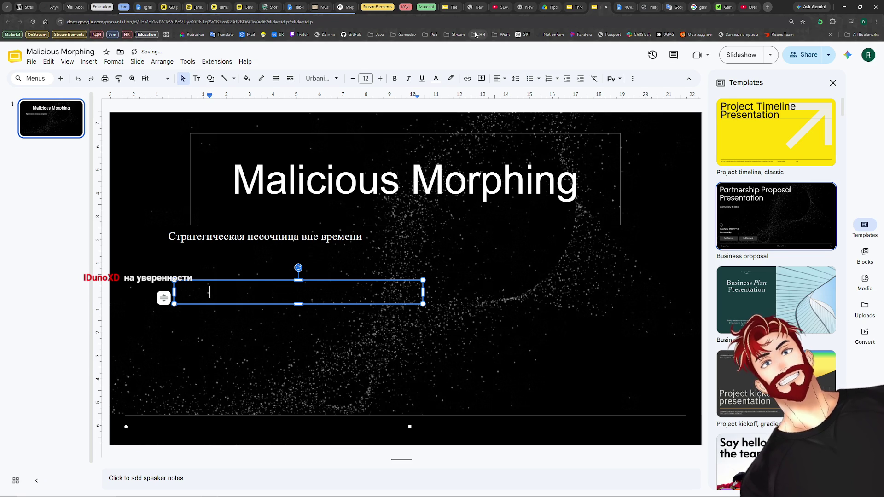
pyautogui.write('Уникальная')
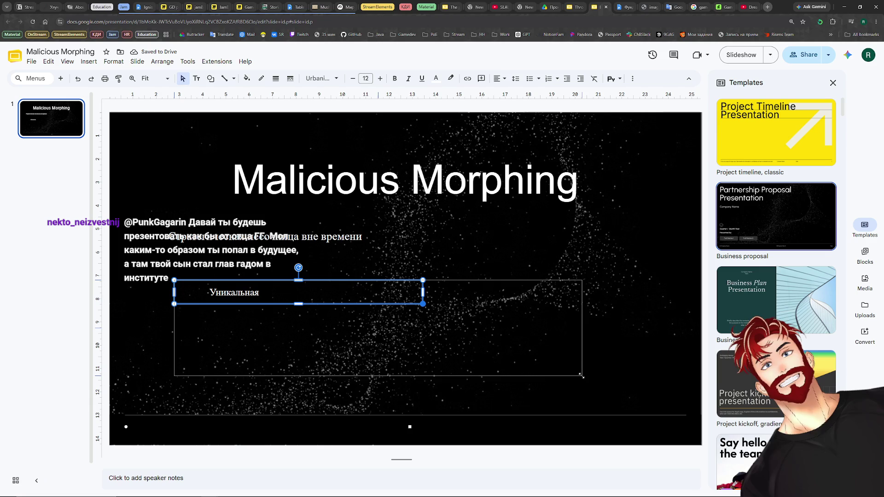
pyautogui.moveTo(423, 304); pyautogui.dragTo(582, 380)
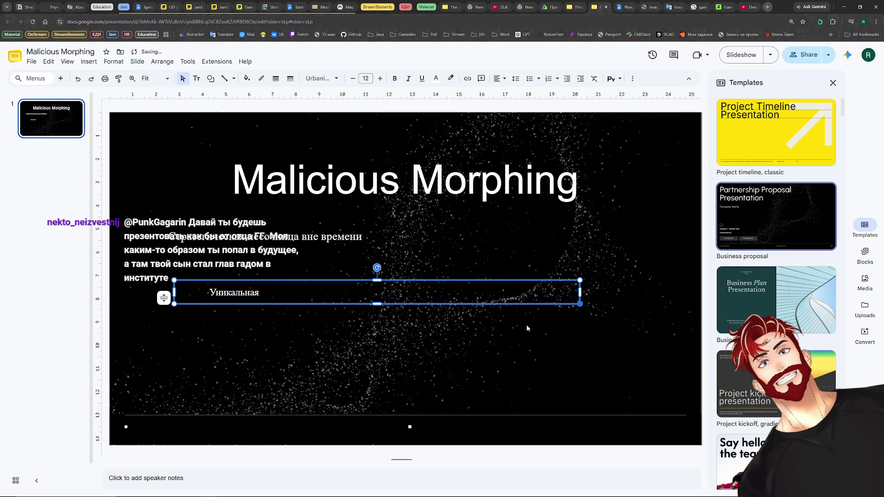
pyautogui.click(276, 294)
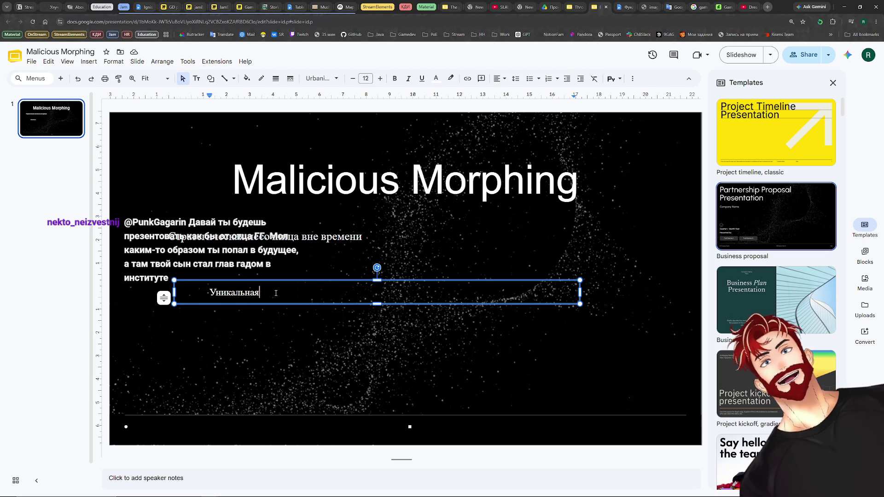
pyautogui.click(620, 6)
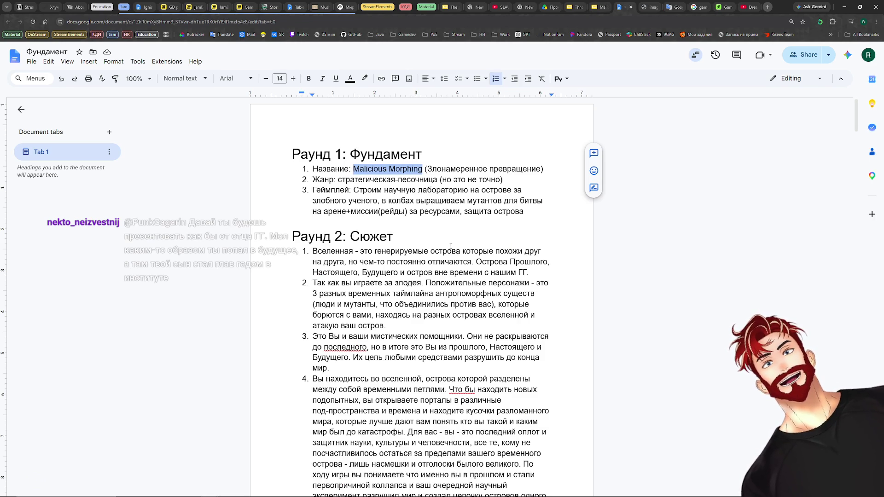
pyautogui.scroll(-5, 450, 246)
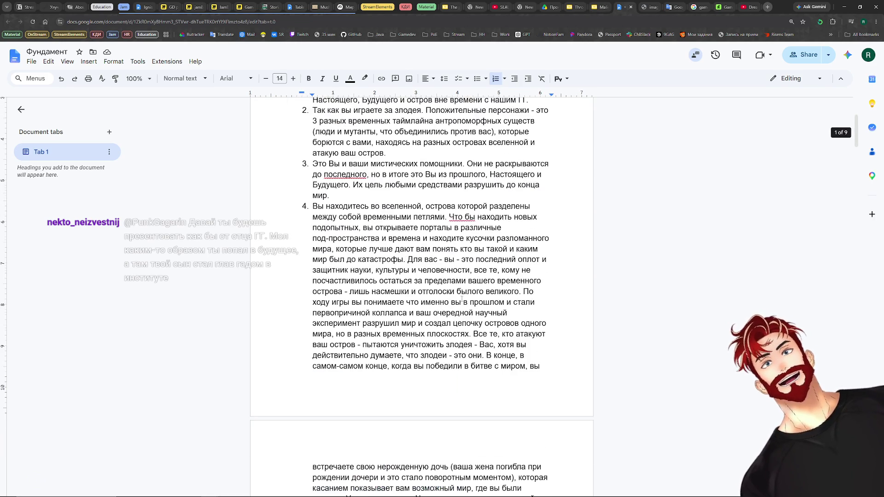
pyautogui.scroll(5, 461, 299)
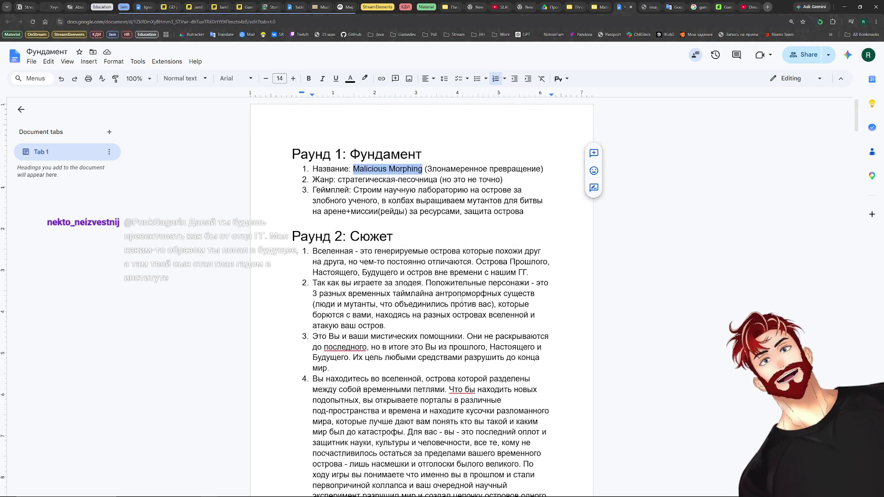
pyautogui.scroll(-3, 459, 296)
pyautogui.scroll(-5, 459, 296)
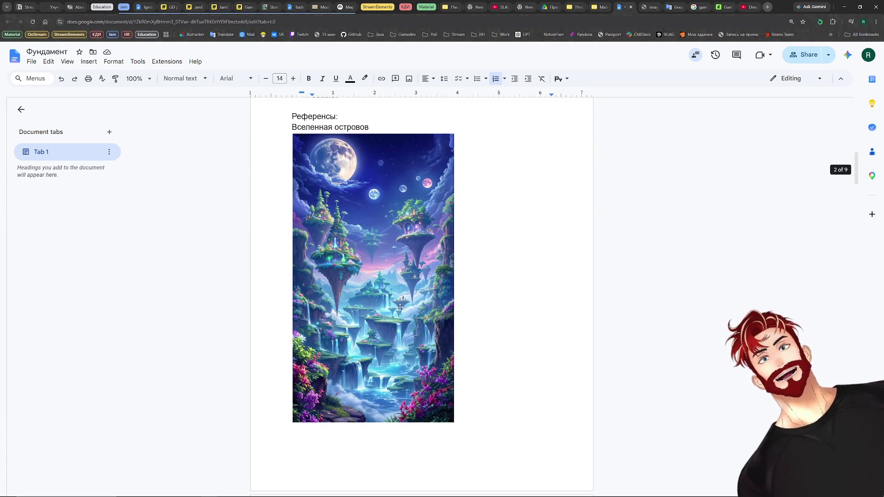
pyautogui.scroll(-2, 429, 335)
pyautogui.scroll(-5, 428, 335)
pyautogui.scroll(-4, 477, 326)
pyautogui.scroll(-6, 482, 324)
pyautogui.scroll(-4, 483, 323)
pyautogui.scroll(-7, 483, 328)
pyautogui.scroll(-5, 483, 331)
pyautogui.scroll(-4, 482, 331)
pyautogui.scroll(-2, 483, 331)
pyautogui.scroll(-3, 482, 332)
pyautogui.scroll(1, 470, 334)
pyautogui.scroll(7, 469, 335)
pyautogui.scroll(5, 470, 335)
pyautogui.scroll(5, 470, 335)
pyautogui.scroll(5, 471, 335)
pyautogui.scroll(5, 470, 334)
pyautogui.scroll(-5, 470, 336)
pyautogui.scroll(-3, 470, 337)
pyautogui.scroll(-2, 470, 337)
# Browse the reference images and select the old scientist picture under 'Старый гг из будущего'.
pyautogui.click(470, 337)
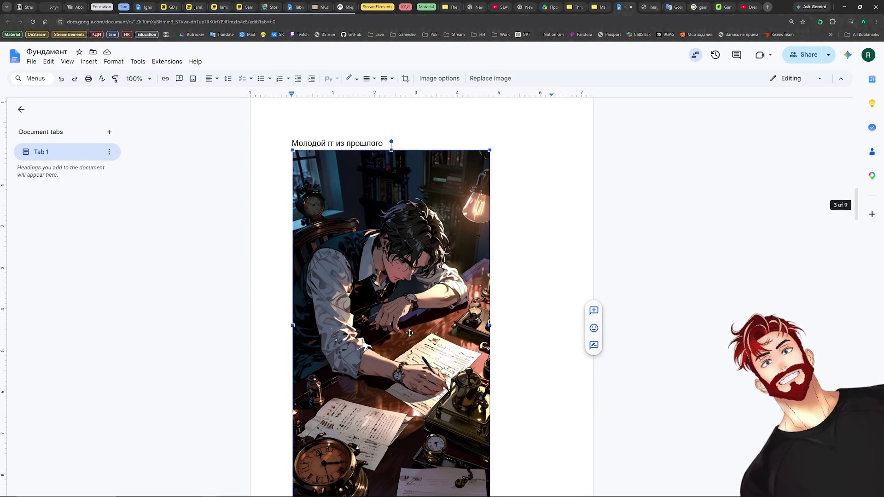
pyautogui.scroll(-1, 580, 328)
pyautogui.scroll(5, 581, 328)
pyautogui.scroll(1, 574, 330)
pyautogui.click(574, 304)
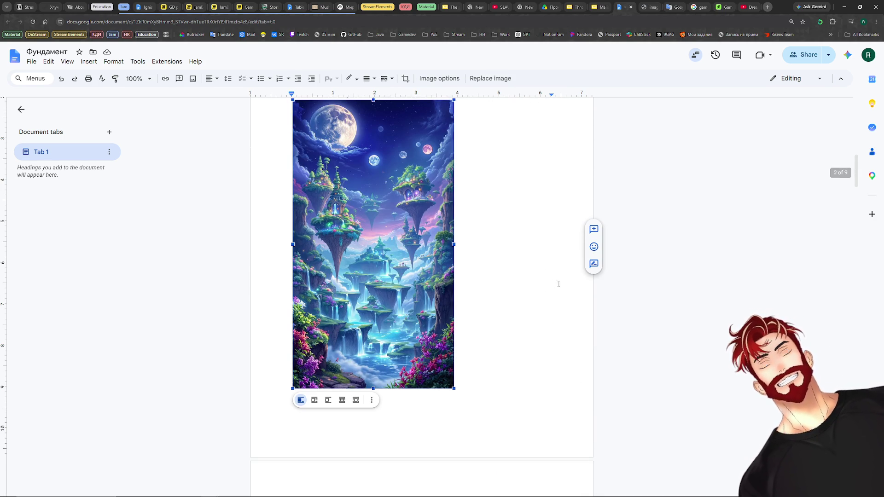
pyautogui.scroll(-5, 543, 310)
pyautogui.scroll(-5, 543, 311)
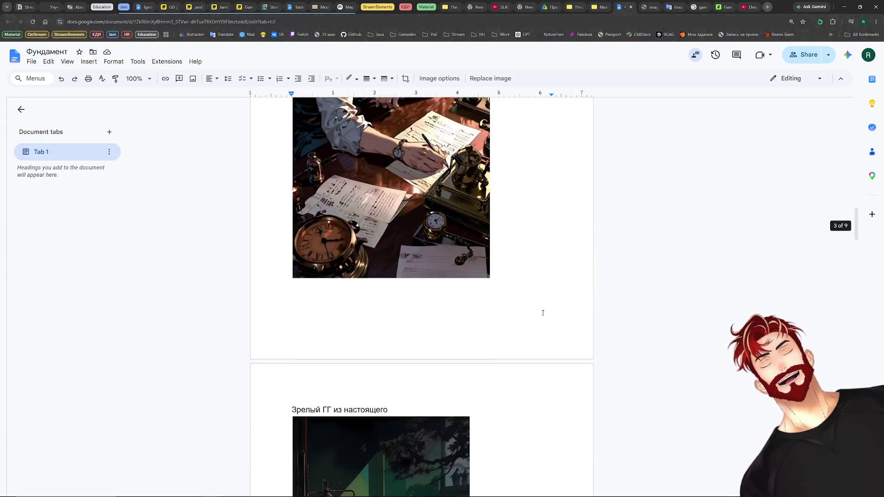
pyautogui.scroll(-5, 543, 311)
pyautogui.scroll(-5, 542, 312)
pyautogui.scroll(-3, 542, 312)
pyautogui.scroll(-5, 546, 310)
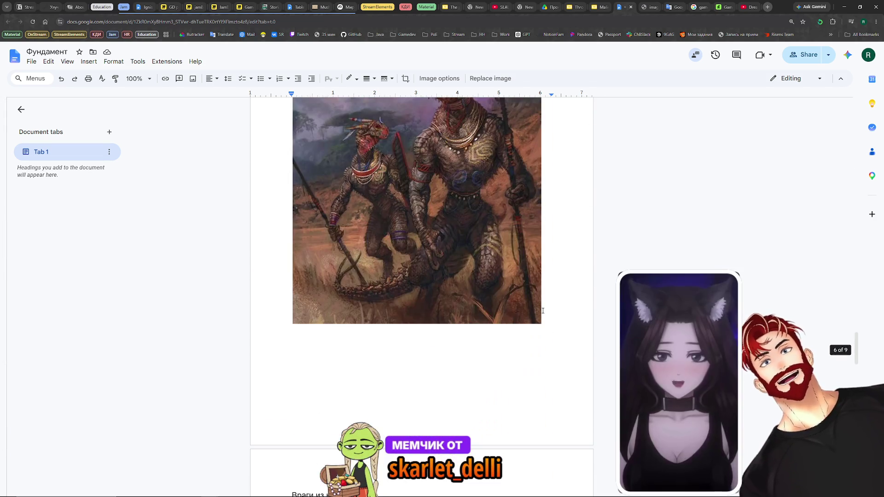
pyautogui.scroll(-3, 550, 305)
pyautogui.scroll(-3, 550, 306)
pyautogui.scroll(-3, 549, 306)
pyautogui.scroll(-3, 548, 306)
pyautogui.scroll(-3, 547, 306)
pyautogui.scroll(-5, 547, 306)
pyautogui.scroll(-2, 547, 306)
pyautogui.scroll(3, 547, 306)
pyautogui.scroll(4, 545, 307)
pyautogui.scroll(3, 546, 308)
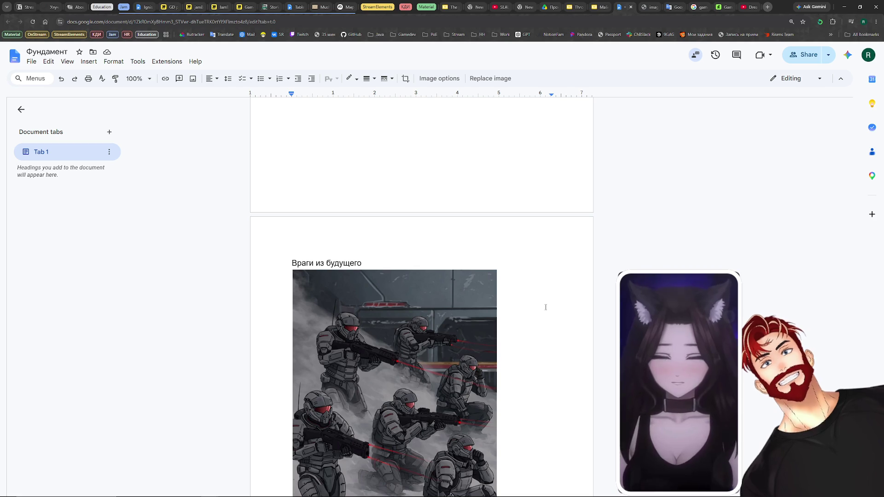
pyautogui.scroll(4, 545, 307)
pyautogui.scroll(5, 545, 307)
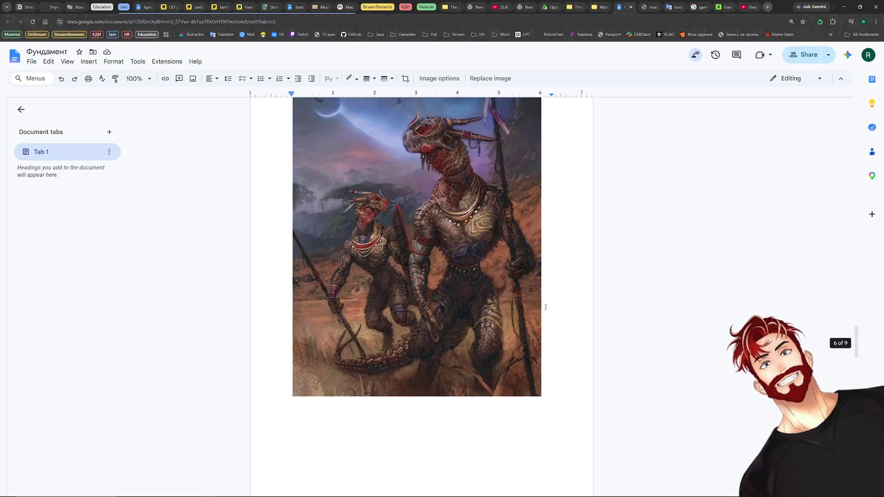
pyautogui.scroll(3, 545, 308)
pyautogui.scroll(5, 545, 307)
pyautogui.scroll(3, 545, 308)
pyautogui.scroll(-3, 545, 307)
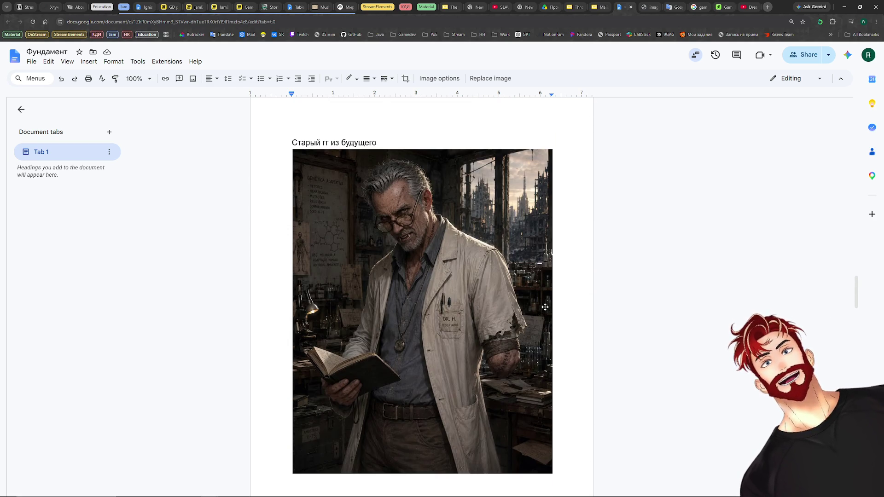
pyautogui.click(432, 305)
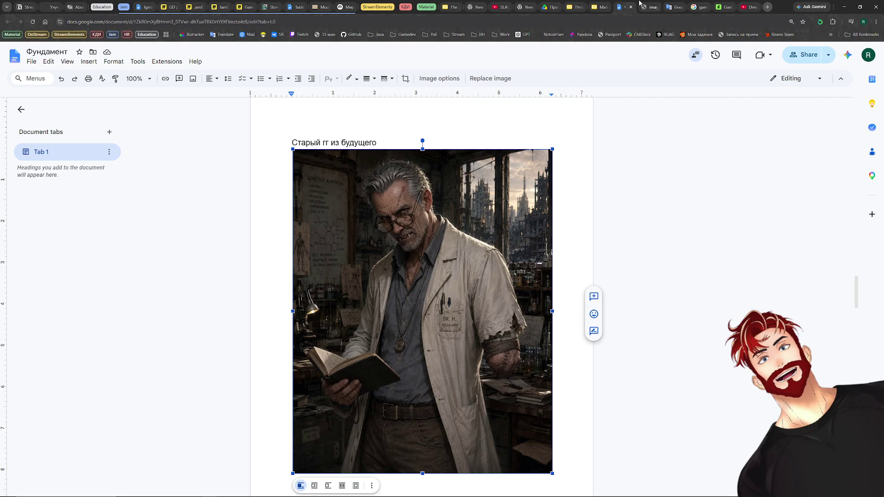
pyautogui.click(574, 5)
# Paste the old scientist picture, shrink it and place it on the right under the title.
pyautogui.click(600, 6)
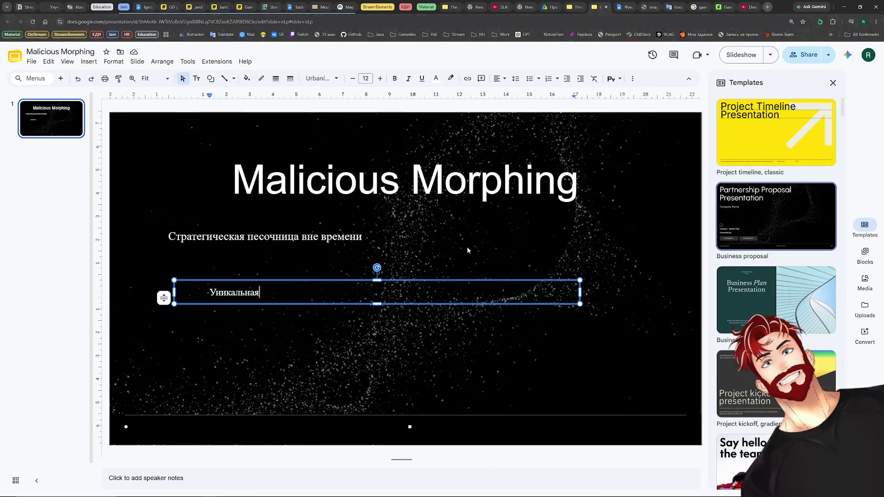
pyautogui.click(437, 329)
pyautogui.hotkey('ctrl', 'v')
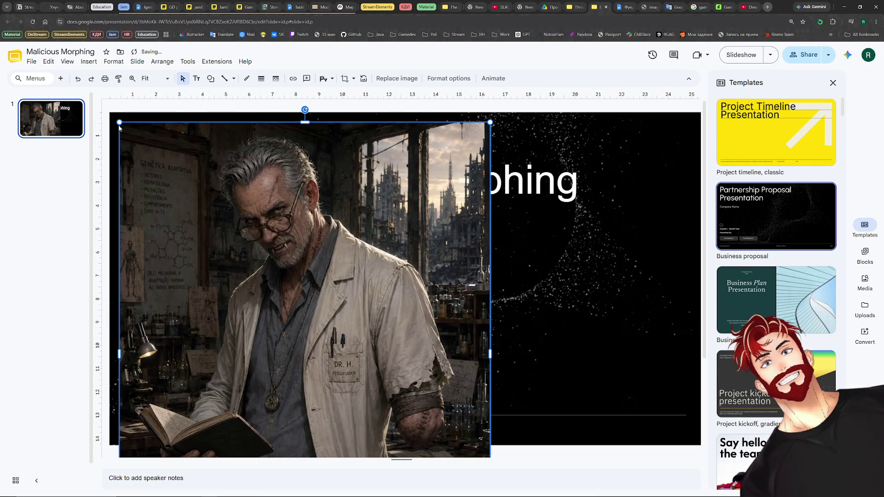
pyautogui.moveTo(119, 123); pyautogui.dragTo(245, 279)
pyautogui.moveTo(383, 385); pyautogui.dragTo(566, 309)
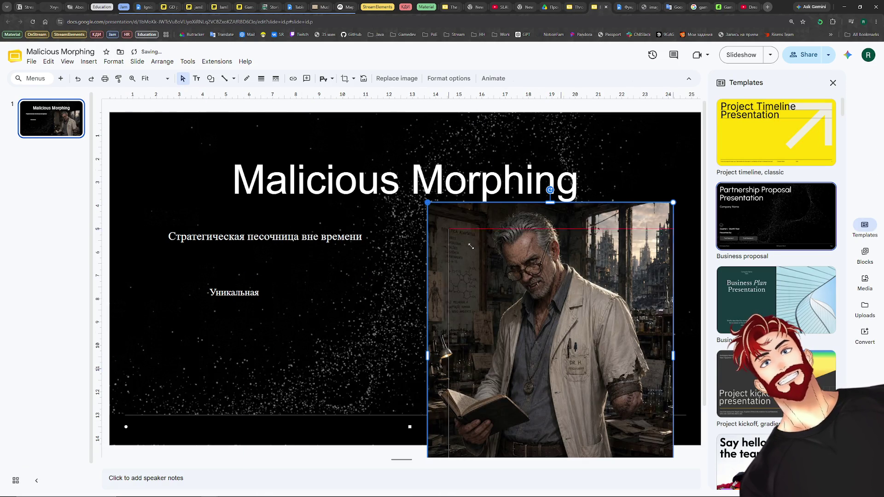
pyautogui.moveTo(428, 198); pyautogui.dragTo(491, 281)
pyautogui.moveTo(577, 336); pyautogui.dragTo(545, 258)
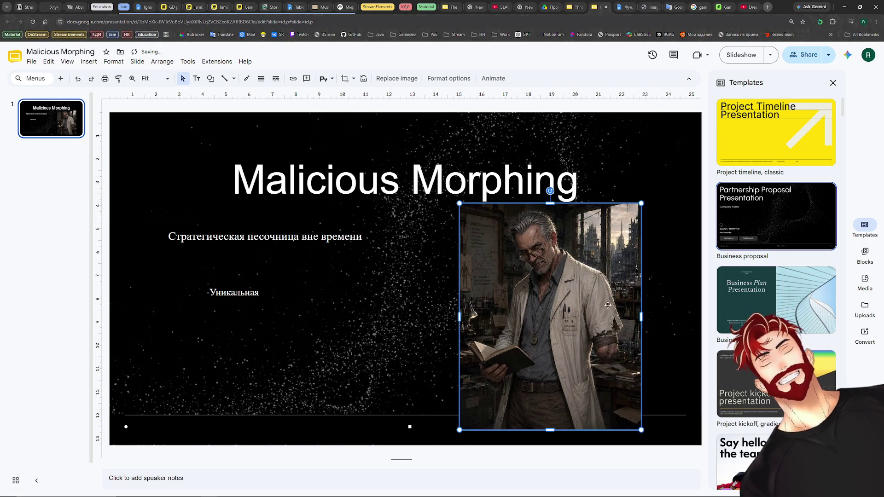
pyautogui.moveTo(547, 308); pyautogui.dragTo(562, 312)
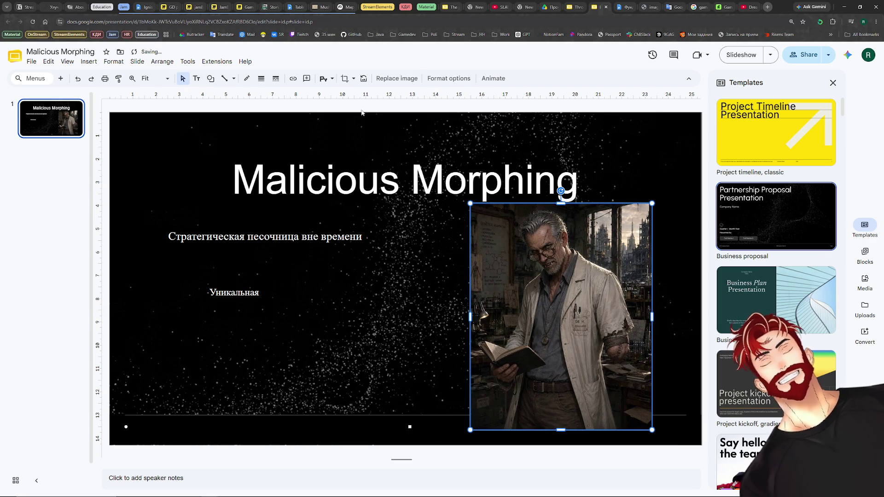
# Fine-tune the picture's size, then return to the Фундамент reference doc.
pyautogui.click(430, 293)
pyautogui.click(577, 334)
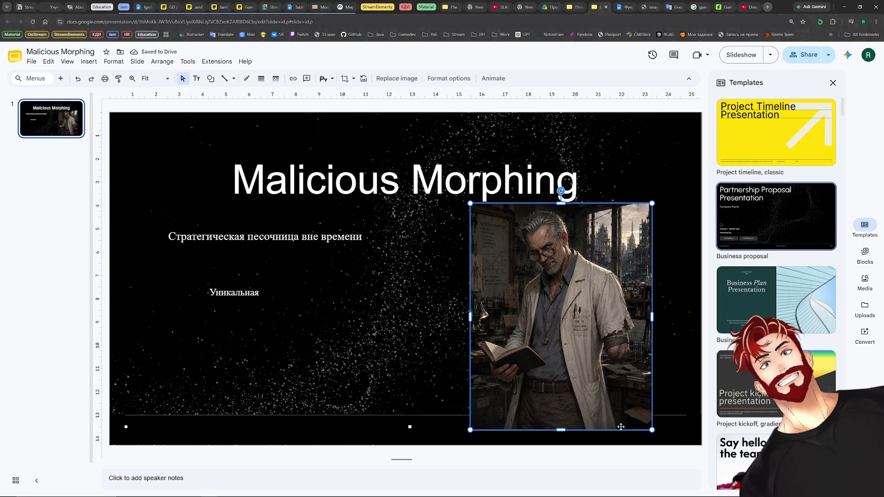
pyautogui.moveTo(651, 429); pyautogui.dragTo(640, 412)
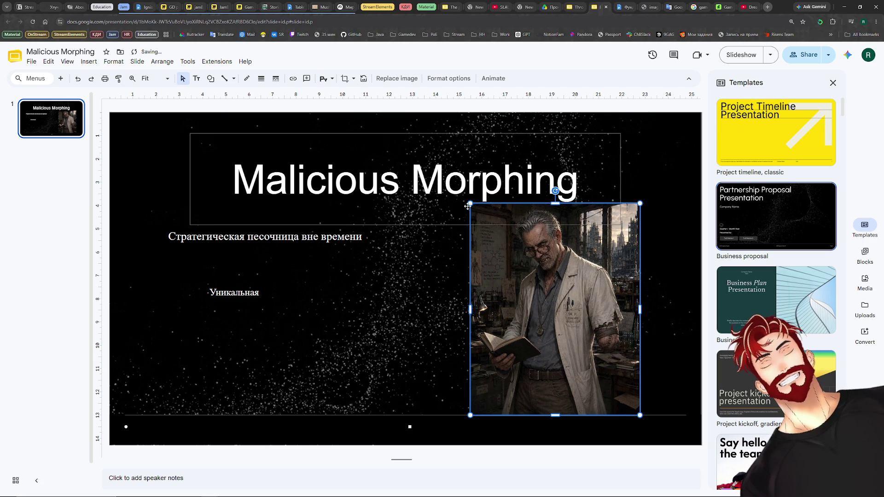
pyautogui.moveTo(470, 203); pyautogui.dragTo(474, 208)
pyautogui.click(263, 293)
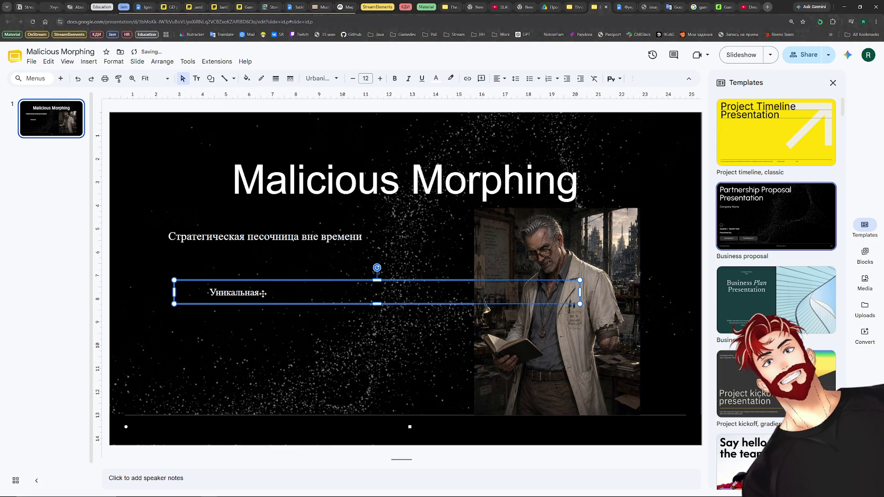
pyautogui.click(626, 6)
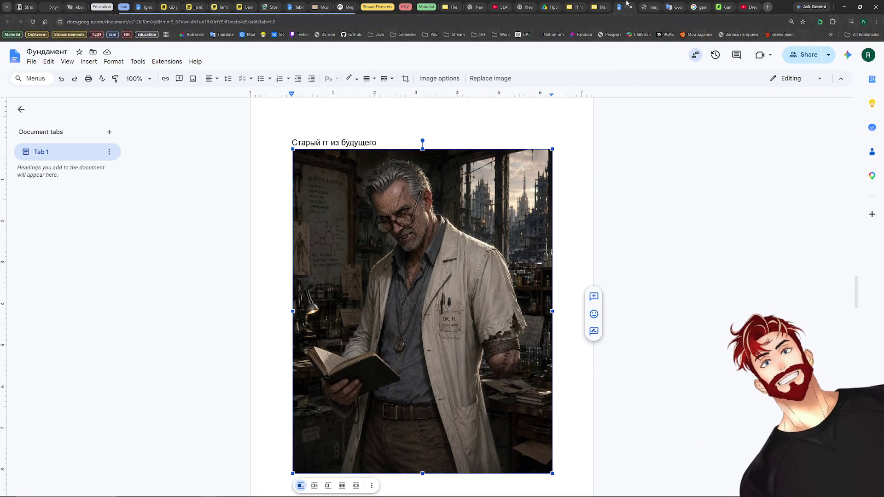
pyautogui.scroll(5, 610, 182)
pyautogui.scroll(5, 600, 172)
pyautogui.scroll(5, 600, 172)
pyautogui.scroll(5, 599, 171)
pyautogui.scroll(2, 600, 172)
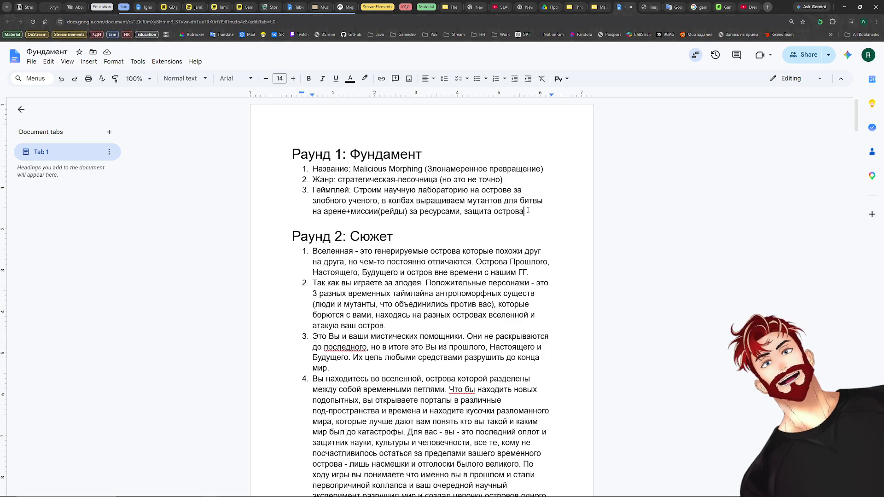
# Reread the gameplay item and the Раунд 2 plot list at the top of the Фундамент doc.
pyautogui.moveTo(533, 207); pyautogui.dragTo(312, 189)
pyautogui.click(311, 185)
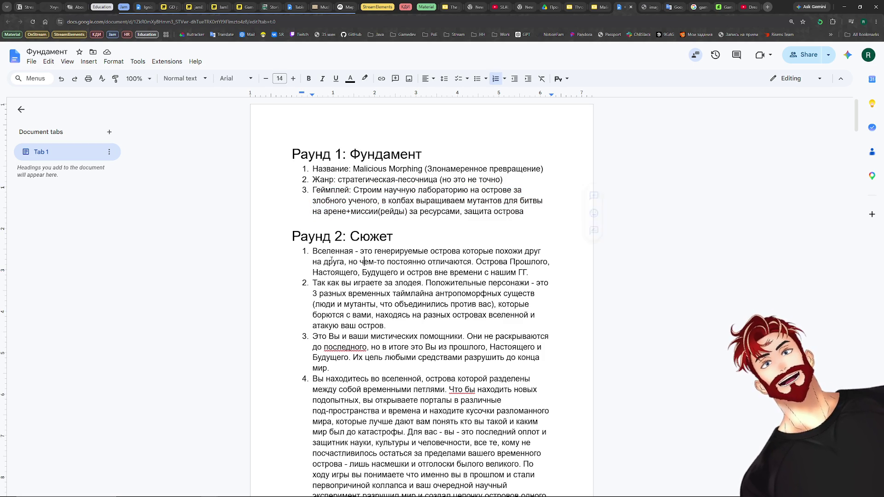
pyautogui.moveTo(312, 250)
pyautogui.mouseDown()
pyautogui.moveTo(477, 318)
pyautogui.moveTo(366, 373)
pyautogui.mouseUp()
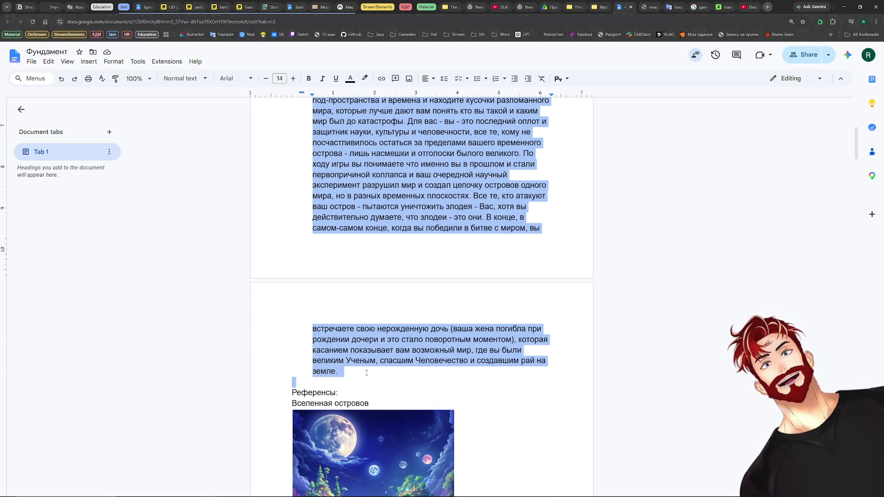
pyautogui.click(366, 372)
pyautogui.scroll(5, 366, 372)
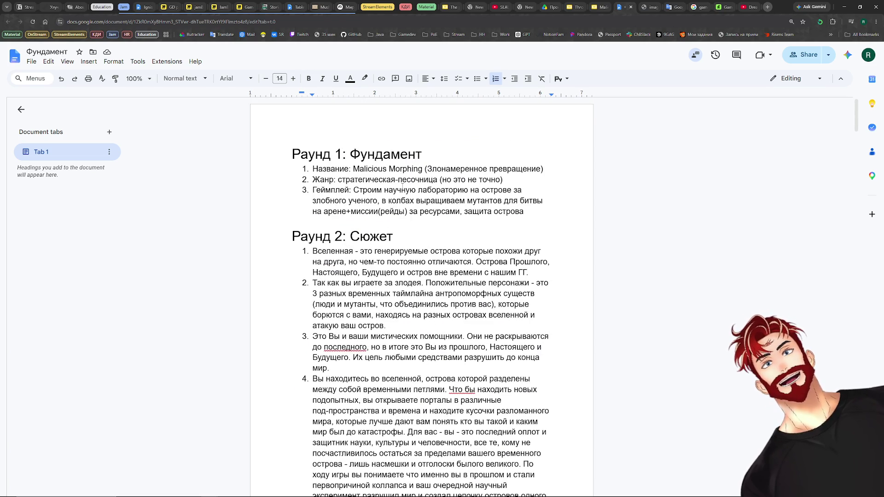
pyautogui.scroll(-1, 320, 188)
pyautogui.moveTo(313, 186); pyautogui.dragTo(428, 442)
pyautogui.scroll(-3, 428, 442)
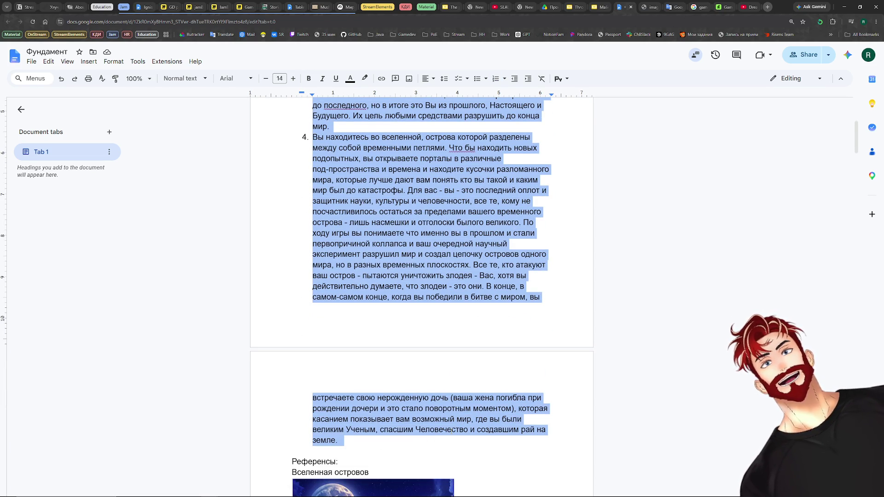
pyautogui.scroll(3, 451, 430)
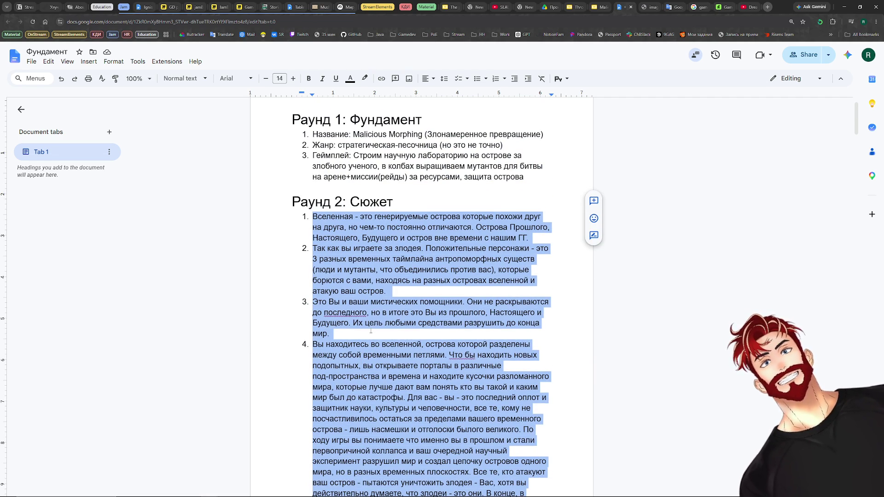
pyautogui.click(381, 344)
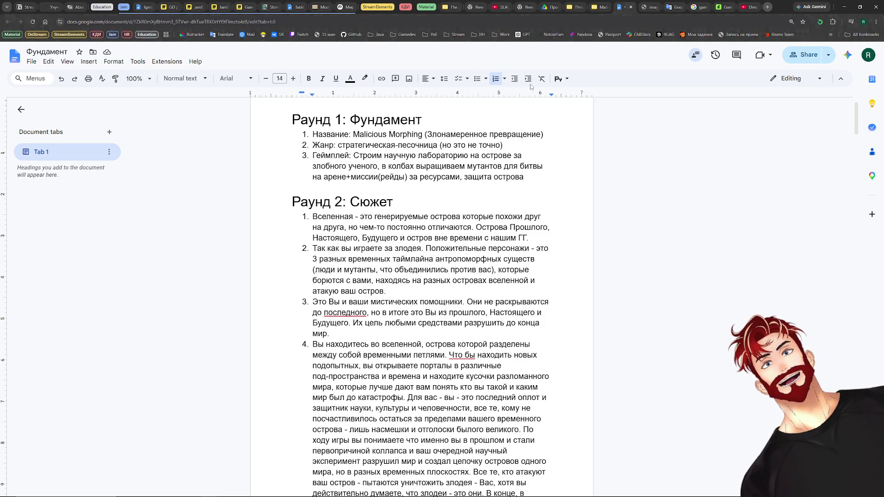
# Rewrite 'Уникальная' into the mad-scientist pitch sentence and narrow the box to clear the picture.
pyautogui.click(598, 7)
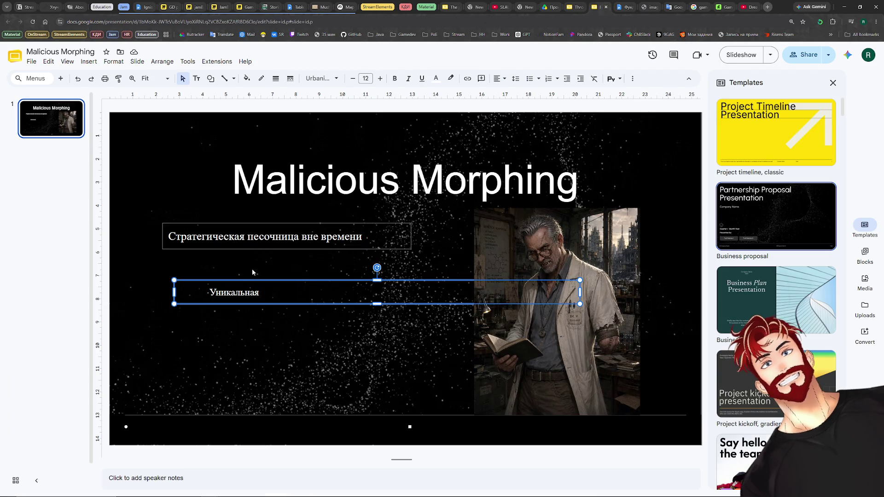
pyautogui.click(262, 293)
pyautogui.press('BackSpace')
pyautogui.press('BackSpace')
pyautogui.write('ый стратеги')
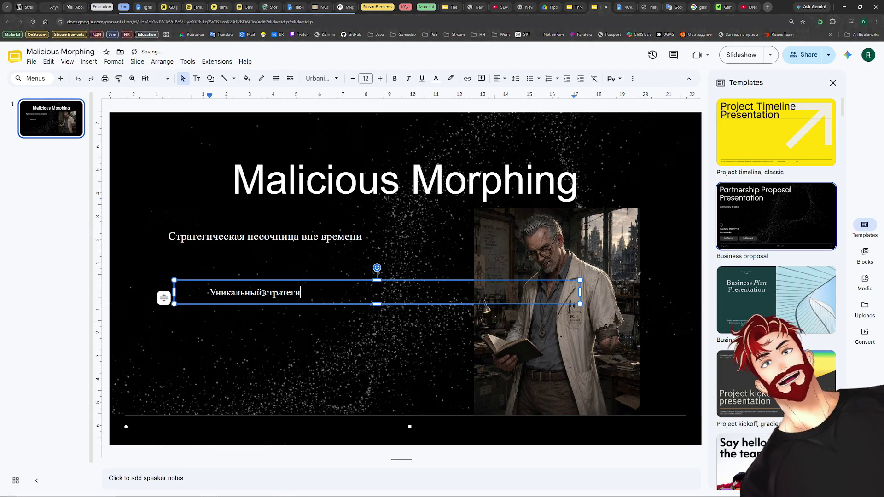
pyautogui.write('еский опыт ')
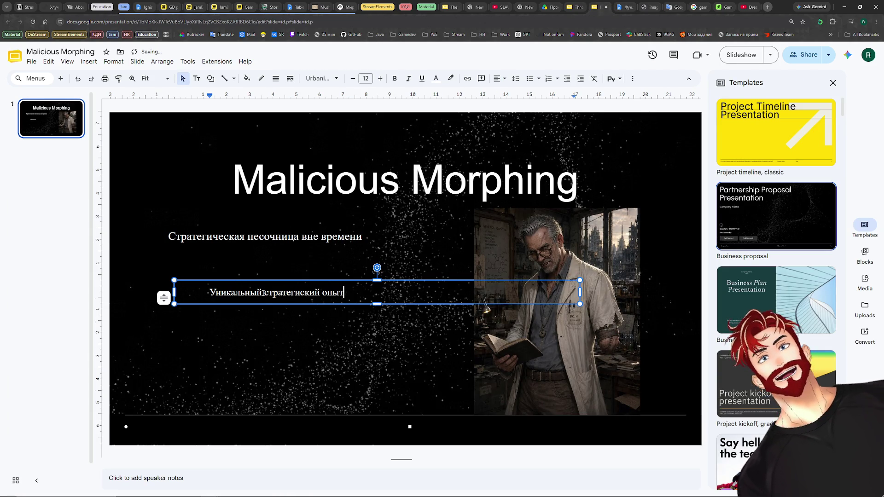
pyautogui.write('игры за безумного учёного с н')
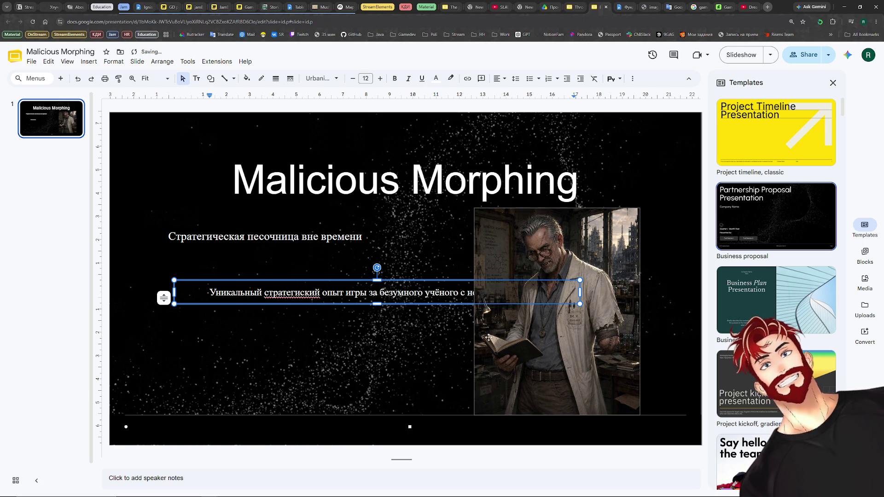
pyautogui.moveTo(580, 291); pyautogui.dragTo(474, 291)
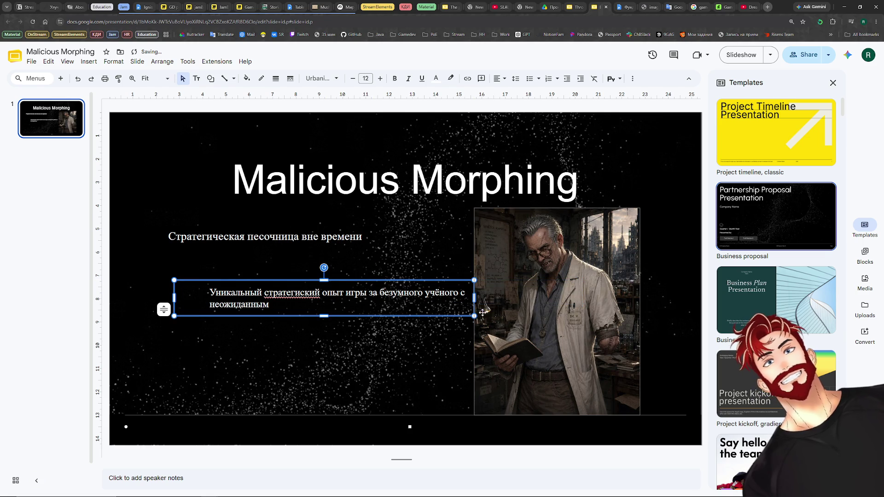
pyautogui.write(' плот ')
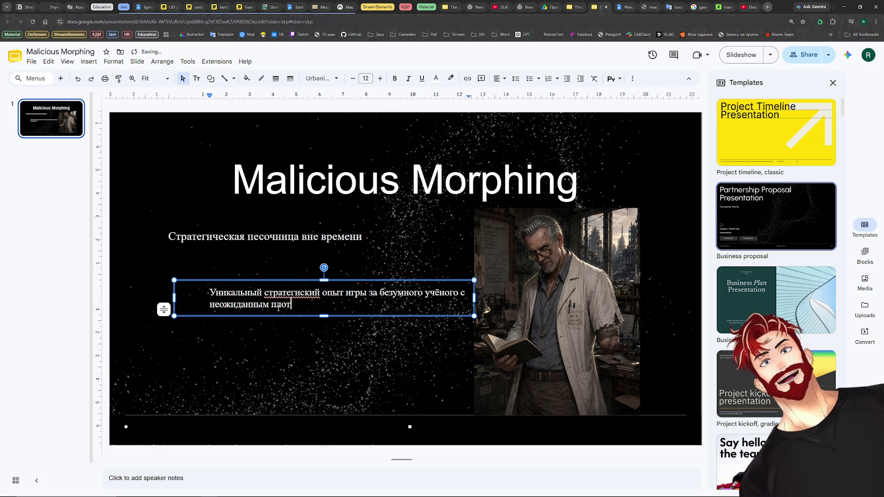
pyautogui.write('твист')
pyautogui.write('ам.')
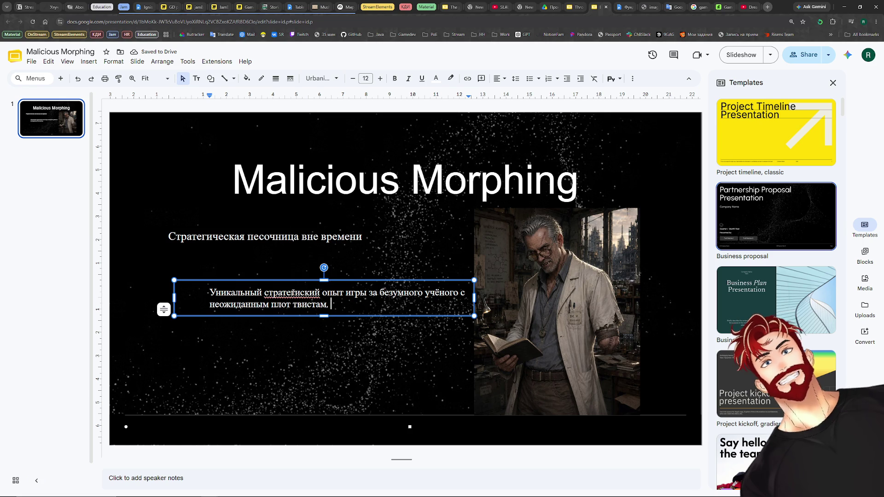
# Correct the misspelling to 'стратегический', remove the stray period and finish editing.
pyautogui.rightClick(292, 294)
pyautogui.click(326, 316)
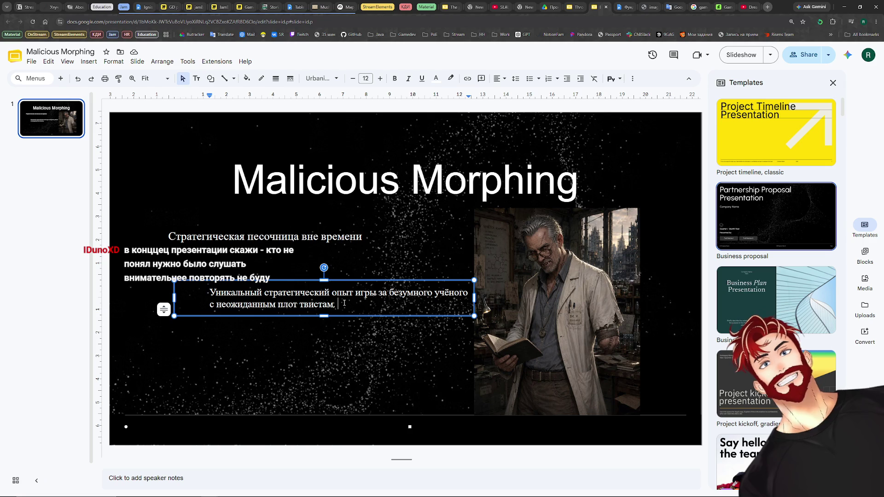
pyautogui.press('BackSpace')
pyautogui.write('и пересечениями временных')
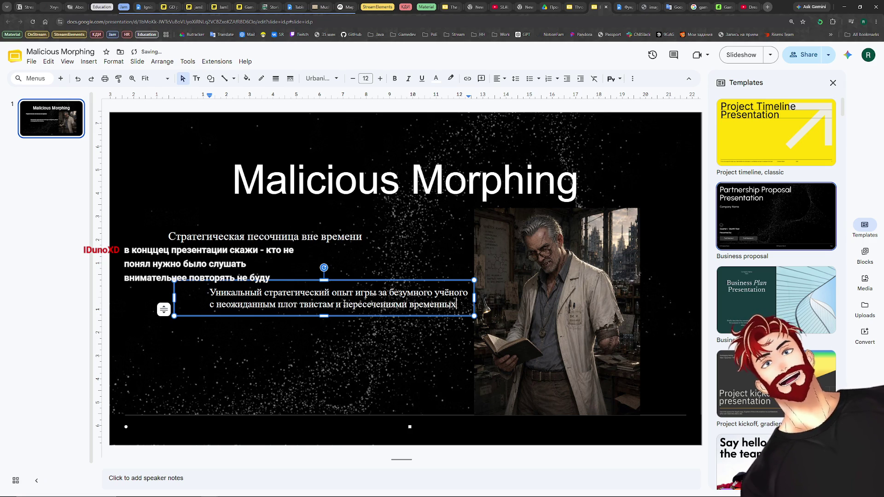
pyautogui.write(' линий')
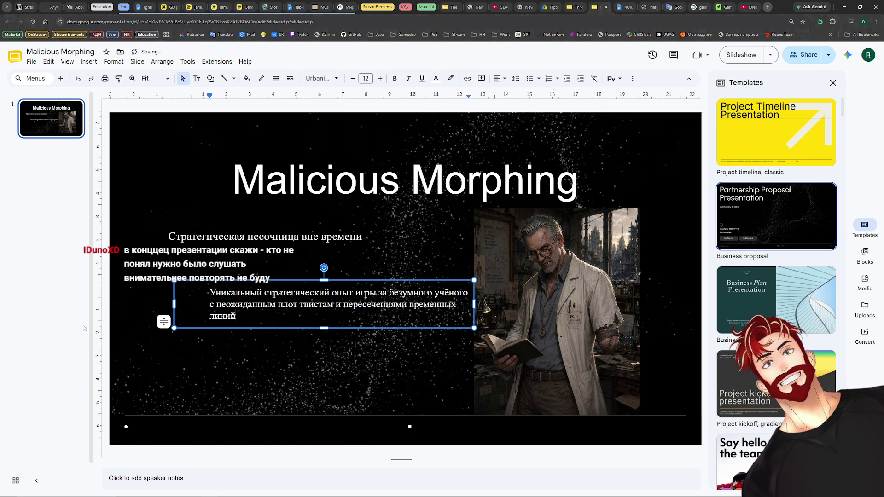
pyautogui.click(59, 320)
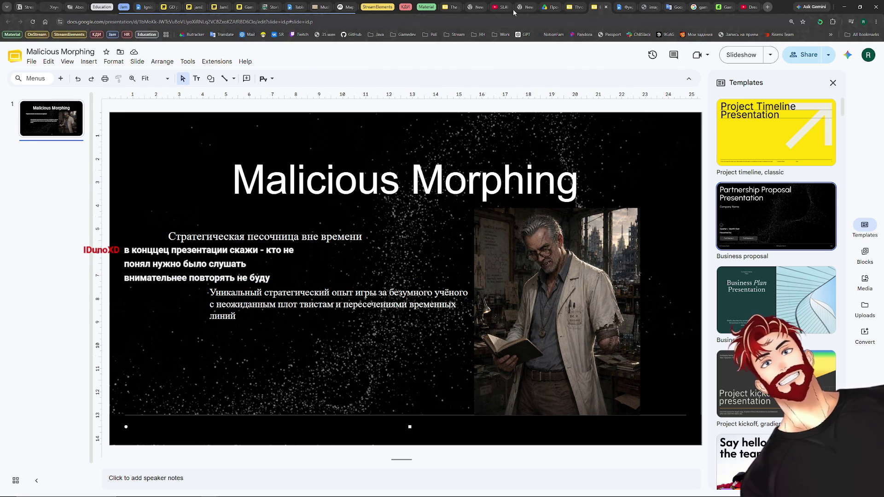
pyautogui.click(573, 7)
# Select the five-line genre/setting overview on Throne of Drones slide 2, then return to Malicious Morphing.
pyautogui.press('Down')
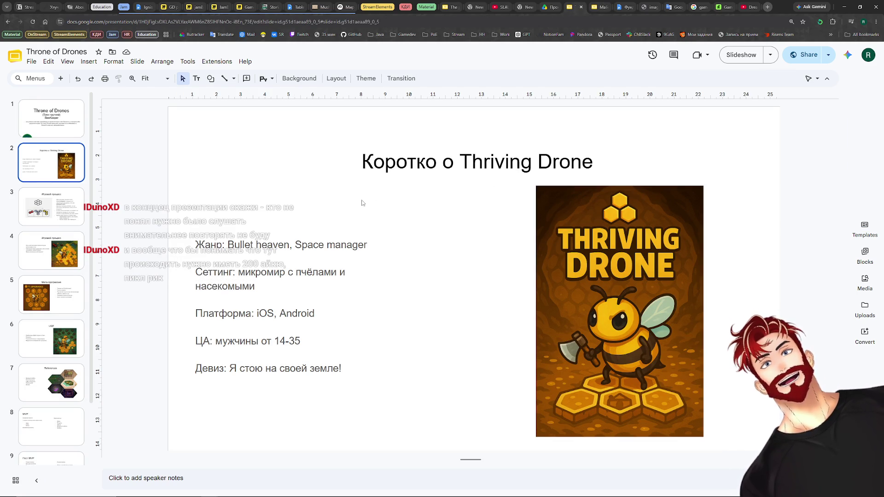
pyautogui.click(320, 363)
pyautogui.moveTo(320, 363); pyautogui.dragTo(183, 245)
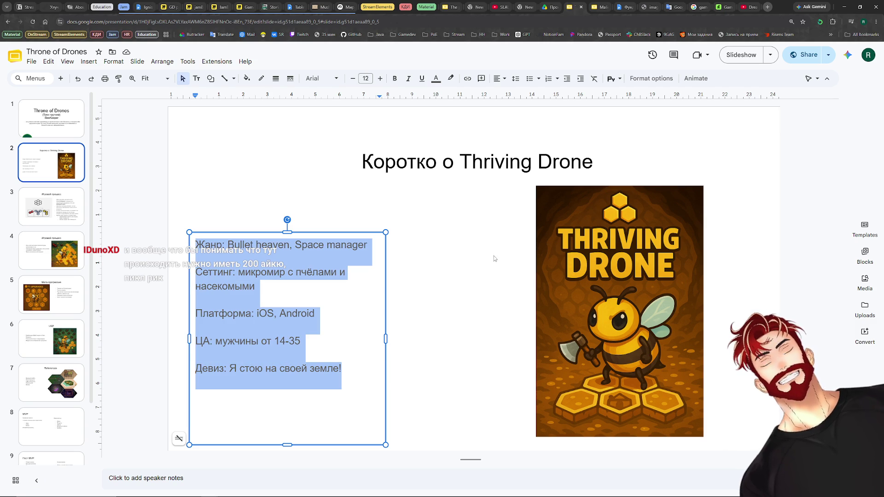
pyautogui.click(601, 6)
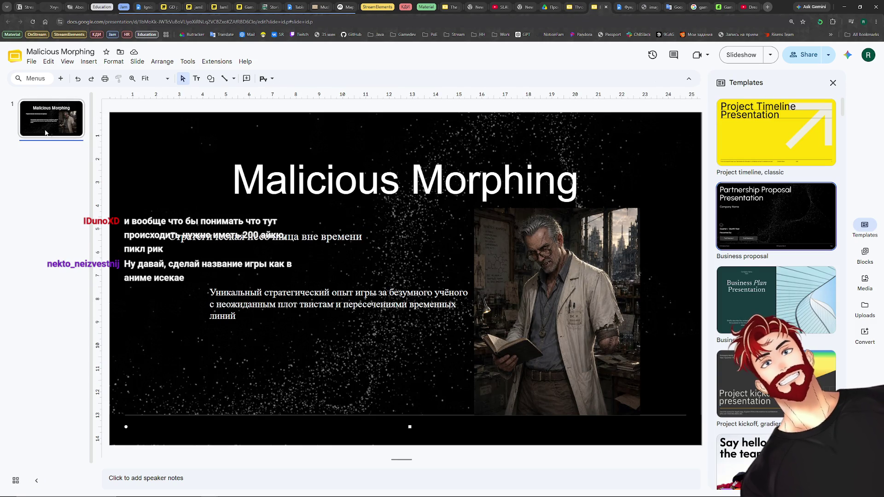
# Duplicate the title slide so a copy becomes slide 2.
pyautogui.click(762, 228)
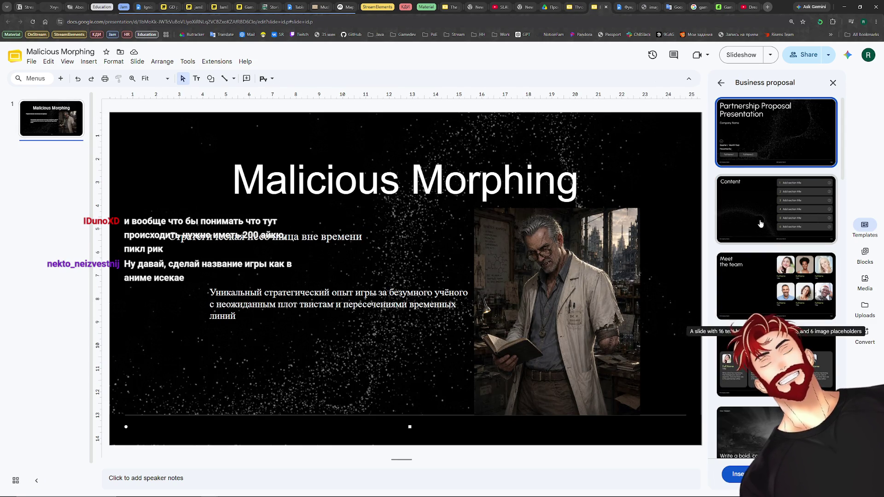
pyautogui.scroll(-2, 753, 262)
pyautogui.scroll(-3, 750, 283)
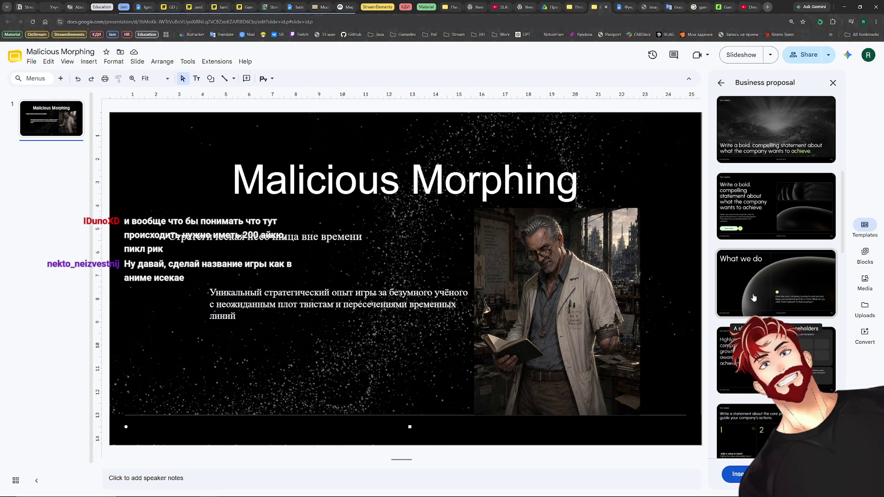
pyautogui.scroll(5, 754, 297)
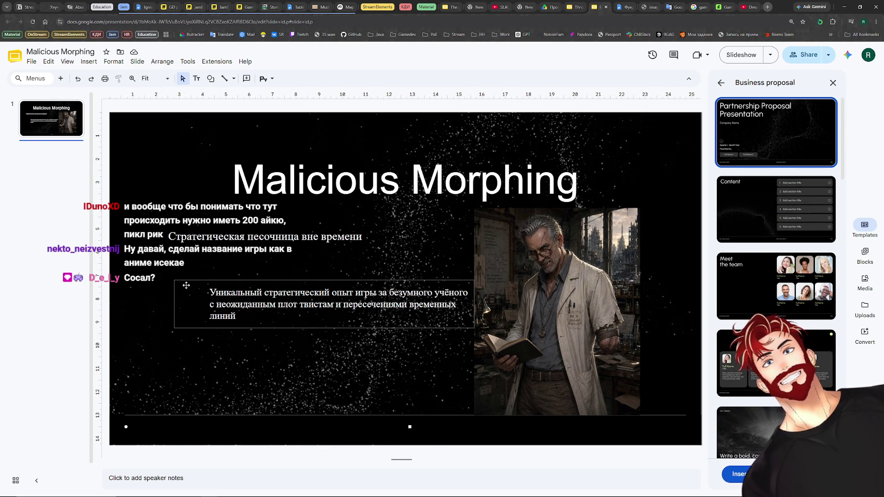
pyautogui.click(48, 124)
pyautogui.rightClick(48, 123)
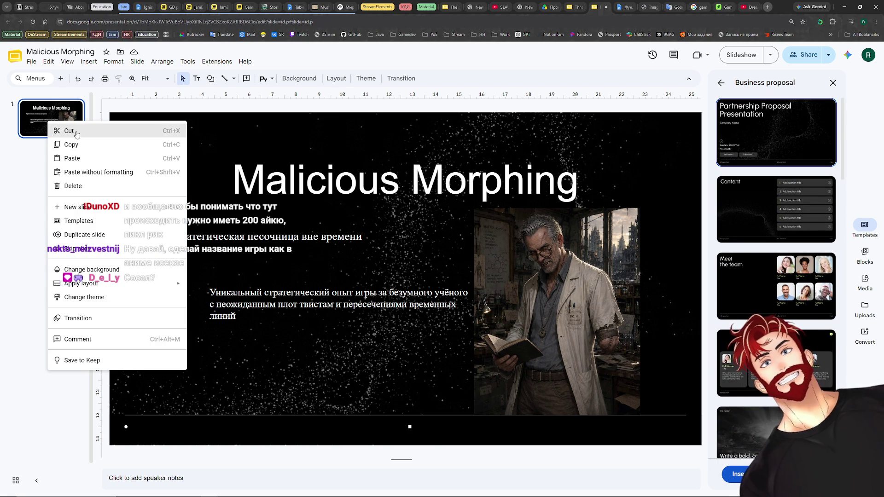
pyautogui.click(90, 236)
# Delete the scientist image on slide 2 and select all of its description text.
pyautogui.click(497, 324)
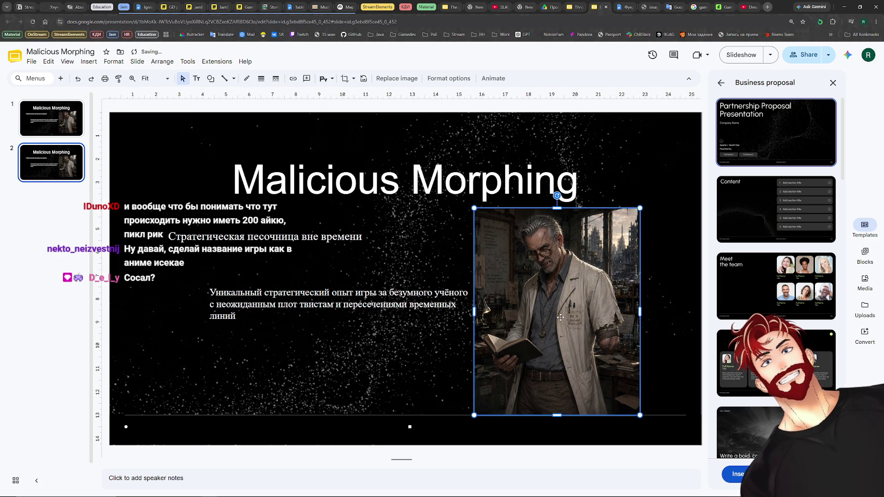
pyautogui.press('Delete')
pyautogui.click(370, 315)
pyautogui.hotkey('ctrl', 'a')
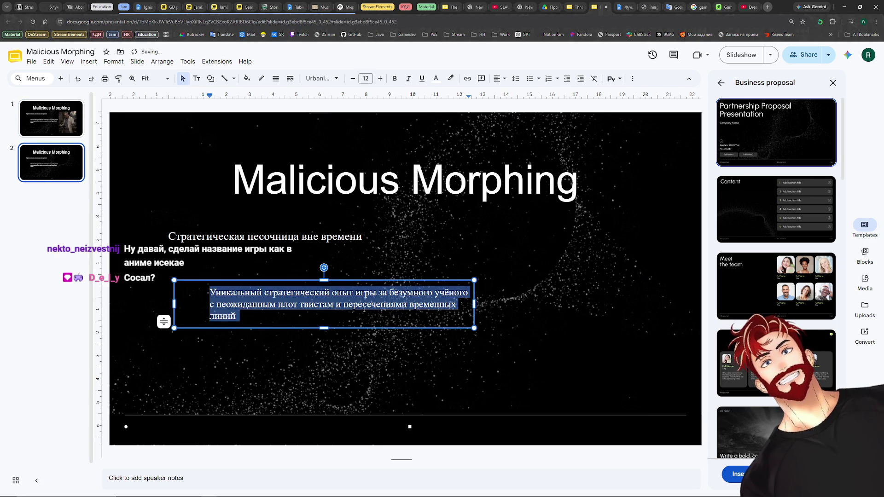
# Paste the overview list over the description and colour the text white.
pyautogui.hotkey('ctrl', 'v')
pyautogui.hotkey('ctrl', 'a')
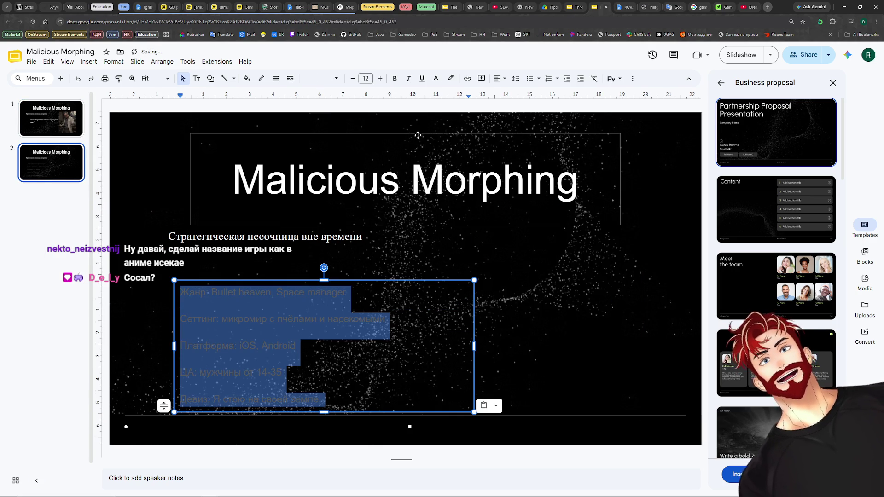
pyautogui.click(435, 79)
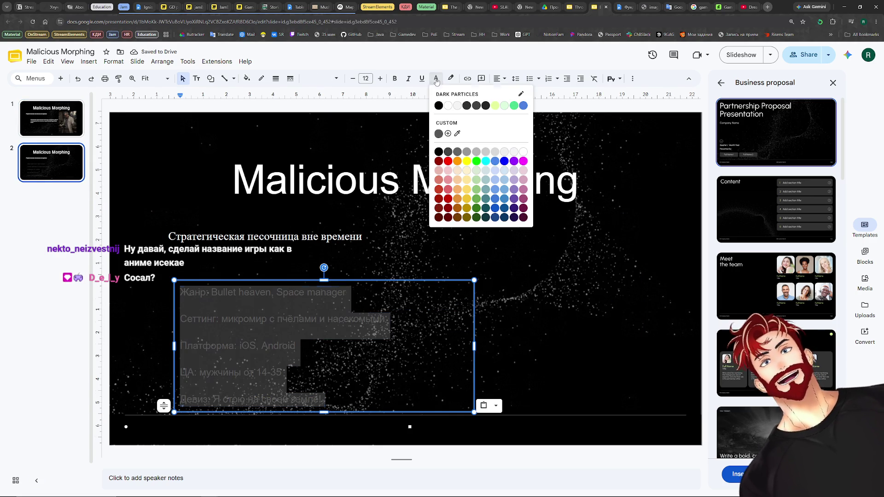
pyautogui.click(523, 152)
pyautogui.click(14, 335)
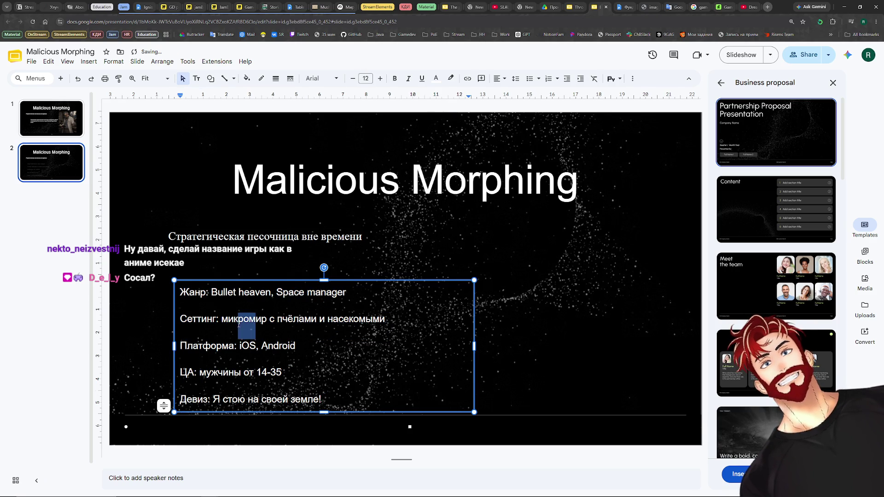
# Move the overview list up and left, then delete the subtitle line.
pyautogui.moveTo(237, 292); pyautogui.dragTo(256, 320)
pyautogui.moveTo(330, 281); pyautogui.dragTo(323, 254)
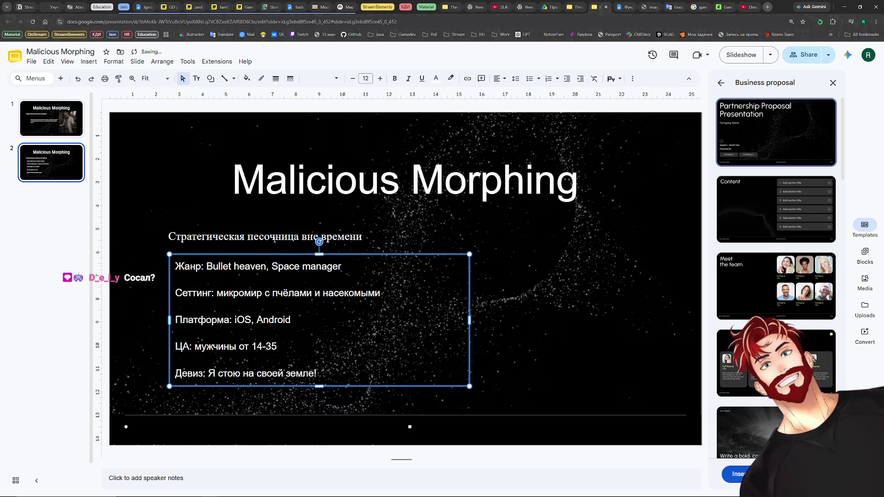
pyautogui.click(290, 228)
pyautogui.press('Delete')
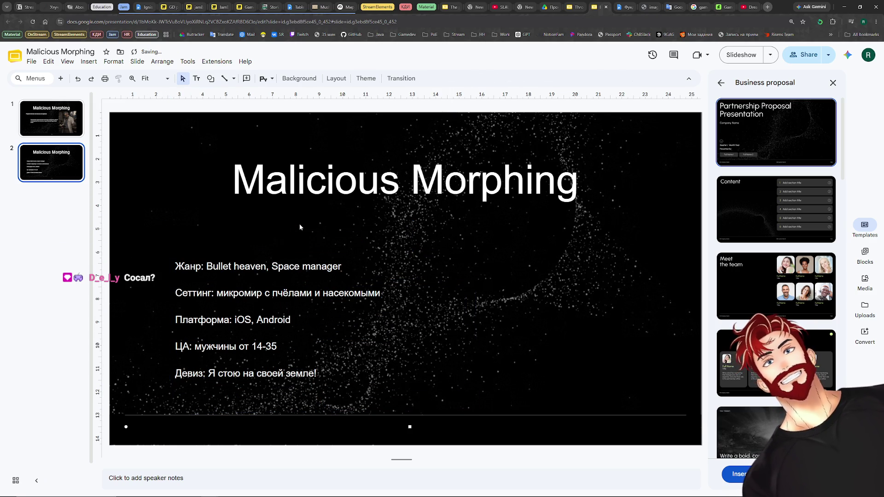
# Prefix the title with 'Коротко о ' to read 'Коротко о Malicious Morphing'.
pyautogui.click(230, 176)
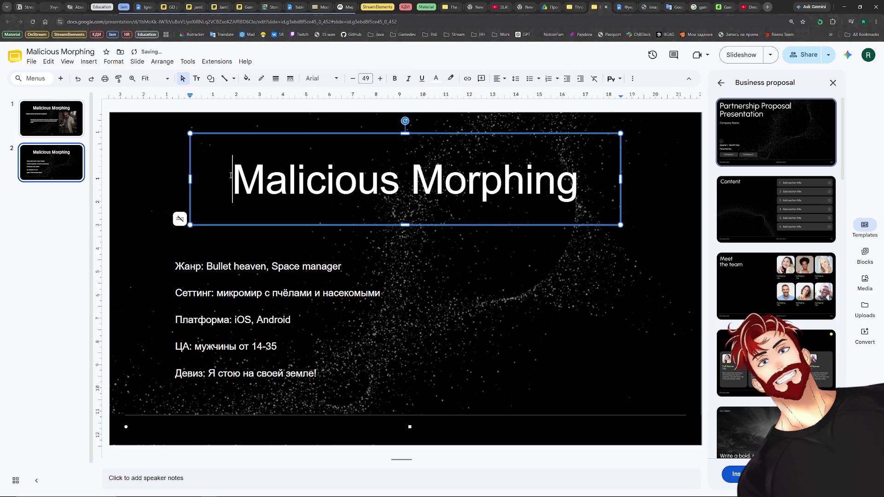
pyautogui.write('Коротко о')
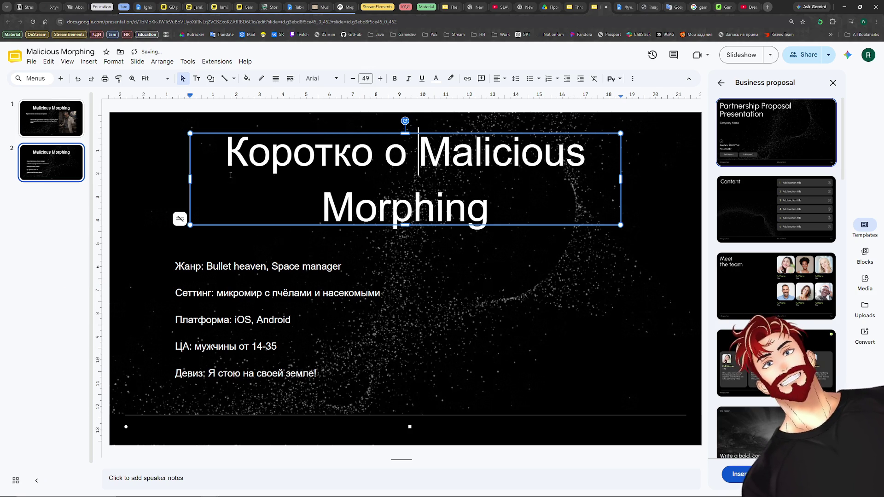
pyautogui.hotkey('ctrl', 'a')
pyautogui.click(414, 185)
pyautogui.hotkey('ctrl', 'a')
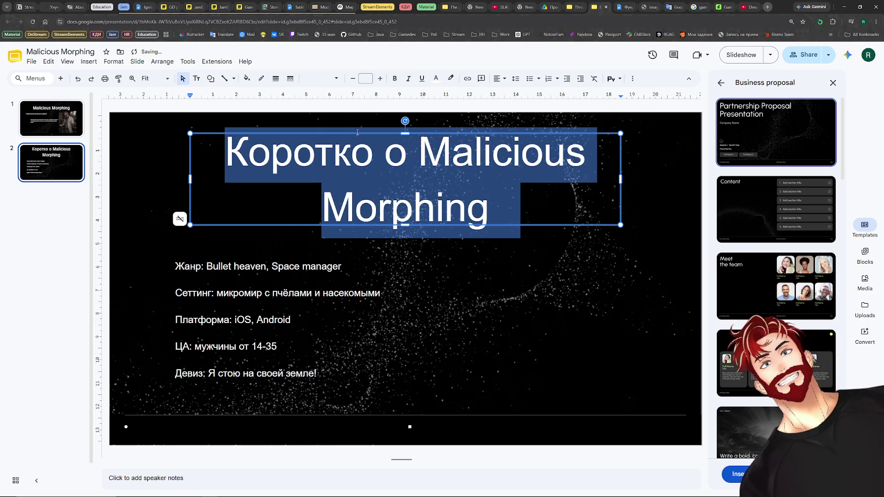
# Shrink the title three sizes to fit one line and nudge its box slightly higher.
pyautogui.click(354, 79)
pyautogui.click(354, 79)
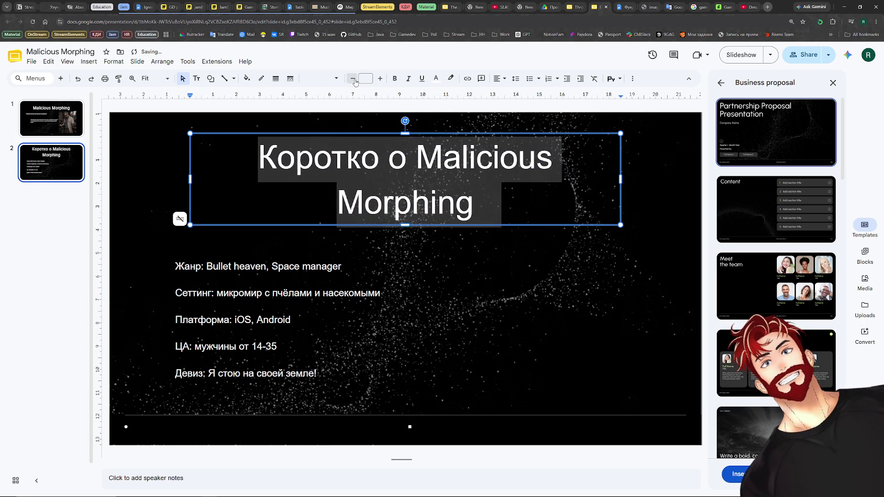
pyautogui.click(353, 80)
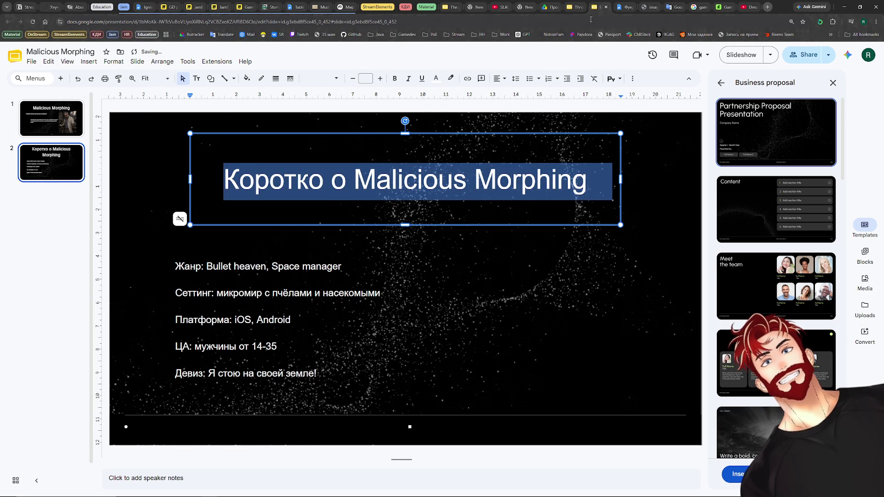
pyautogui.click(576, 4)
pyautogui.click(598, 6)
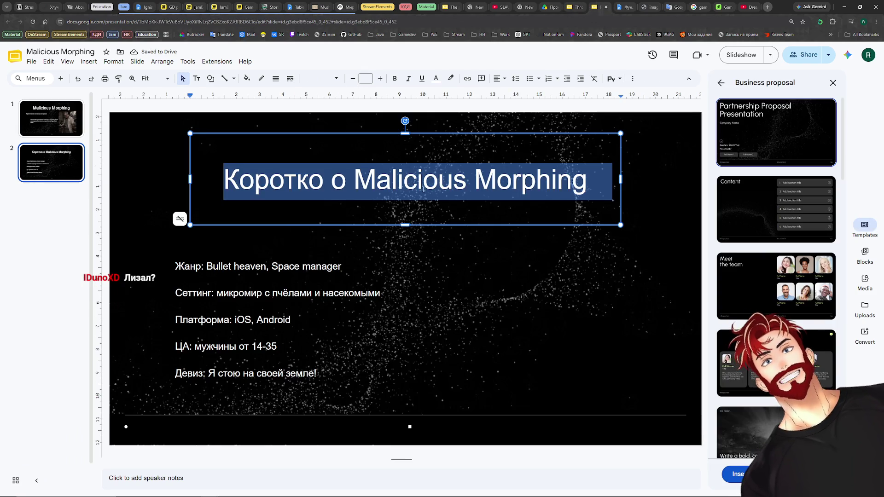
pyautogui.click(352, 185)
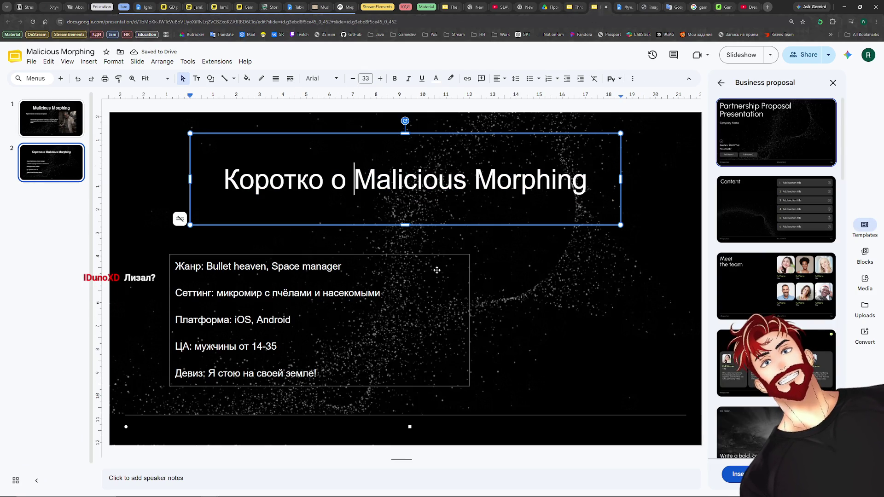
pyautogui.moveTo(409, 136); pyautogui.dragTo(407, 128)
# Browse the Фундамент reference images and select the 'Враги из будущего' soldiers picture, then return to the slides.
pyautogui.hotkey('ctrl', 'Tab')
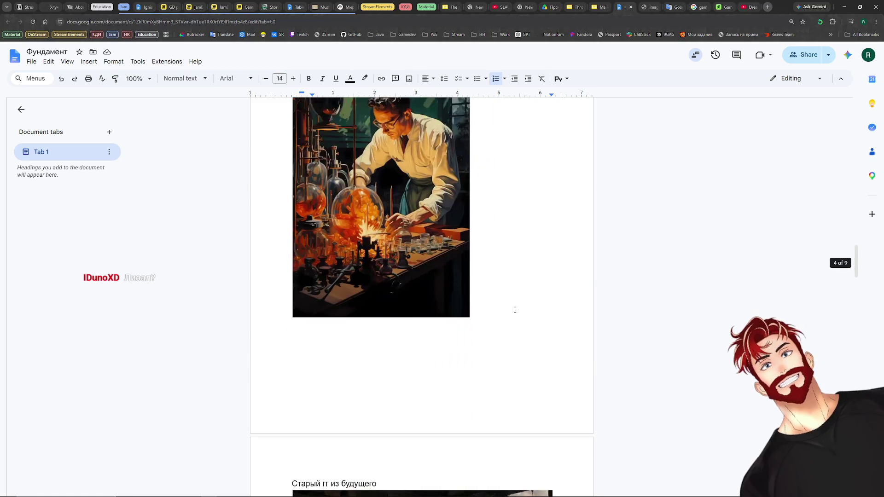
pyautogui.scroll(-5, 516, 312)
pyautogui.scroll(-5, 517, 312)
pyautogui.scroll(-5, 516, 312)
pyautogui.scroll(-3, 517, 312)
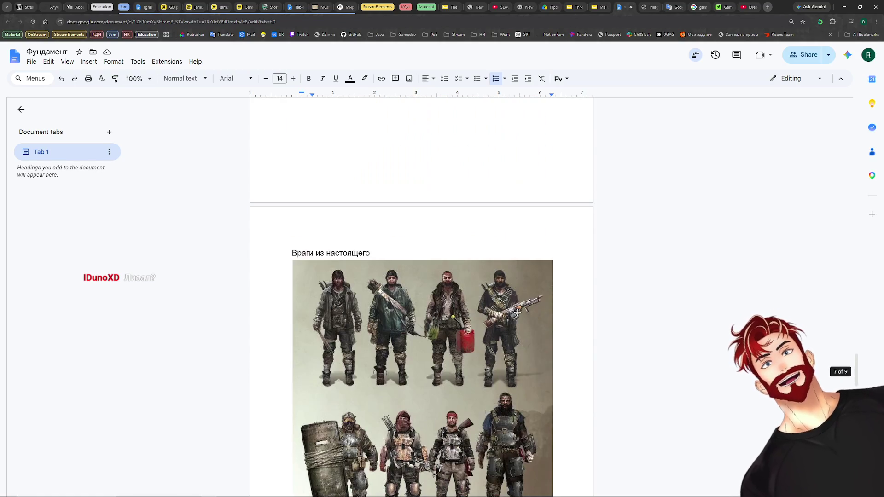
pyautogui.scroll(-3, 516, 312)
pyautogui.scroll(-3, 519, 312)
pyautogui.scroll(-4, 518, 311)
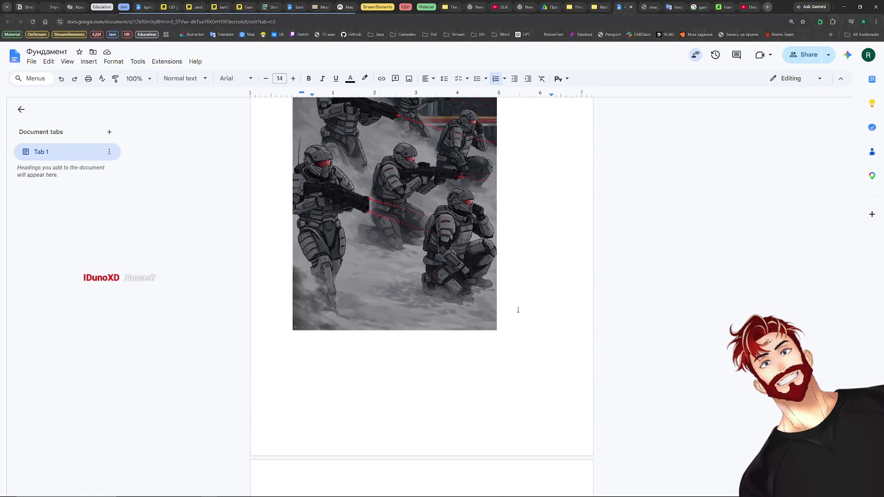
pyautogui.scroll(2, 517, 309)
pyautogui.click(460, 309)
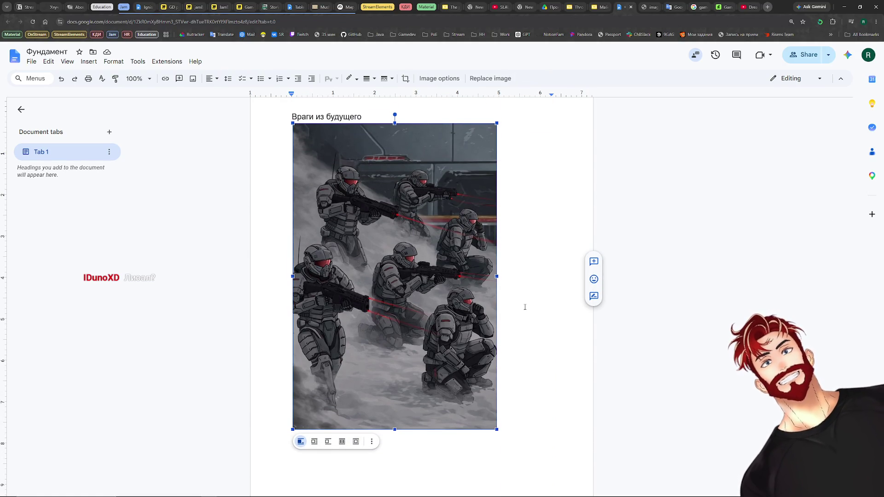
pyautogui.scroll(-5, 516, 297)
pyautogui.scroll(2, 516, 296)
pyautogui.scroll(8, 516, 297)
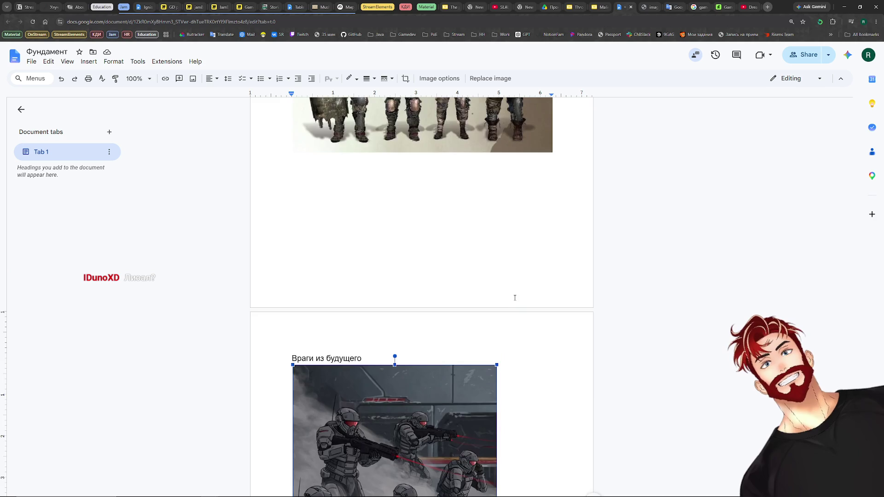
pyautogui.scroll(10, 504, 295)
pyautogui.click(505, 295)
pyautogui.scroll(4, 504, 296)
pyautogui.scroll(3, 484, 304)
pyautogui.click(483, 304)
pyautogui.scroll(5, 479, 305)
pyautogui.scroll(7, 479, 305)
pyautogui.scroll(-2, 480, 306)
pyautogui.scroll(-7, 477, 309)
pyautogui.scroll(-5, 474, 314)
pyautogui.scroll(5, 472, 320)
pyautogui.scroll(3, 472, 320)
pyautogui.scroll(6, 472, 320)
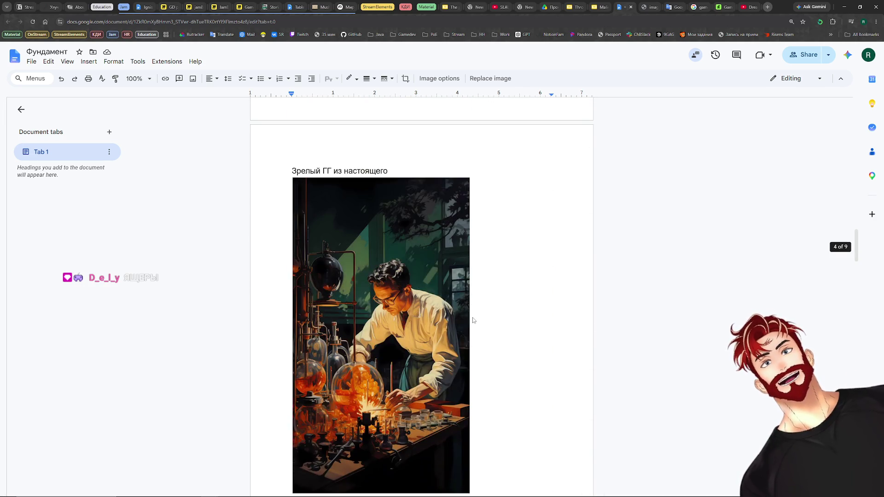
pyautogui.scroll(1, 473, 320)
pyautogui.scroll(7, 473, 320)
pyautogui.scroll(8, 469, 315)
pyautogui.scroll(-1, 470, 315)
pyautogui.scroll(-2, 428, 289)
pyautogui.scroll(-3, 389, 266)
pyautogui.scroll(-5, 443, 310)
pyautogui.scroll(-5, 447, 311)
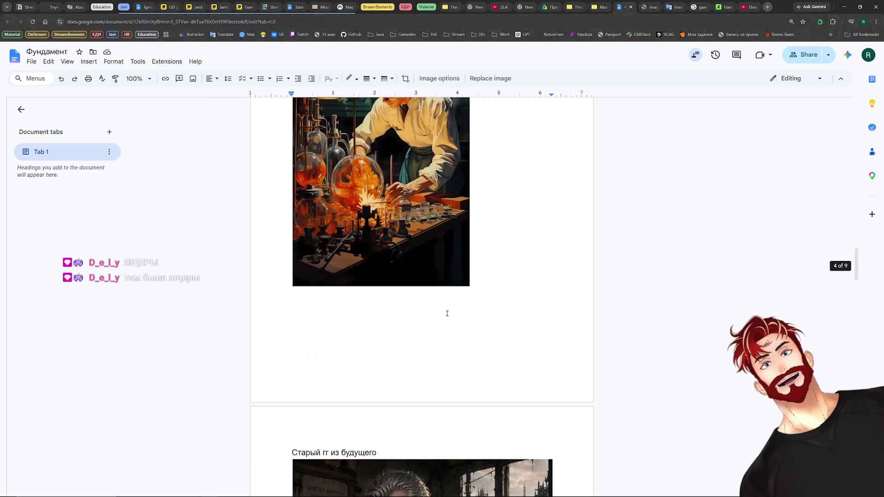
pyautogui.scroll(-6, 444, 309)
pyautogui.scroll(-5, 443, 309)
pyautogui.scroll(-5, 442, 308)
pyautogui.scroll(-4, 441, 308)
pyautogui.scroll(-3, 440, 307)
pyautogui.scroll(-3, 439, 307)
pyautogui.scroll(-6, 439, 308)
pyautogui.scroll(-1, 439, 309)
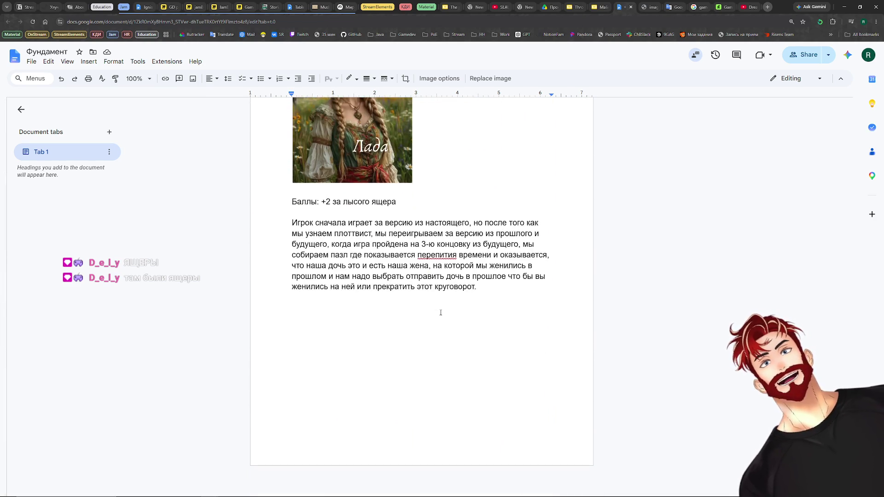
pyautogui.scroll(8, 440, 313)
pyautogui.scroll(3, 440, 314)
pyautogui.scroll(2, 442, 316)
pyautogui.scroll(-4, 445, 320)
pyautogui.click(447, 323)
pyautogui.click(602, 7)
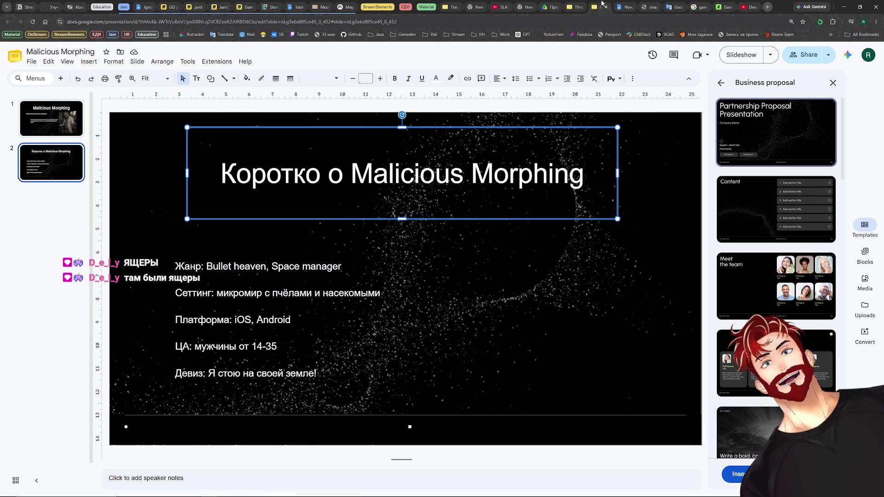
# Paste the soldiers image onto slide 2, shrink it and move it toward the right.
pyautogui.click(414, 297)
pyautogui.click(522, 283)
pyautogui.hotkey('ctrl', 'v')
pyautogui.moveTo(119, 123); pyautogui.dragTo(218, 270)
pyautogui.moveTo(347, 354); pyautogui.dragTo(582, 281)
# Settle the image right of the list and start the Жанр line with 'Strategy, San…'.
pyautogui.moveTo(453, 199); pyautogui.dragTo(506, 270)
pyautogui.moveTo(580, 340)
pyautogui.mouseDown()
pyautogui.moveTo(555, 293)
pyautogui.moveTo(554, 263)
pyautogui.mouseUp()
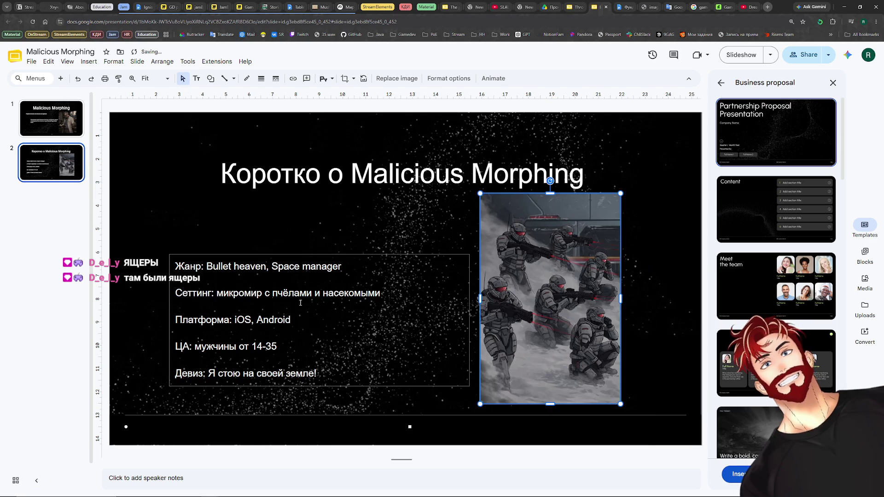
pyautogui.click(222, 265)
pyautogui.doubleClick(222, 266)
pyautogui.moveTo(344, 266); pyautogui.dragTo(205, 266)
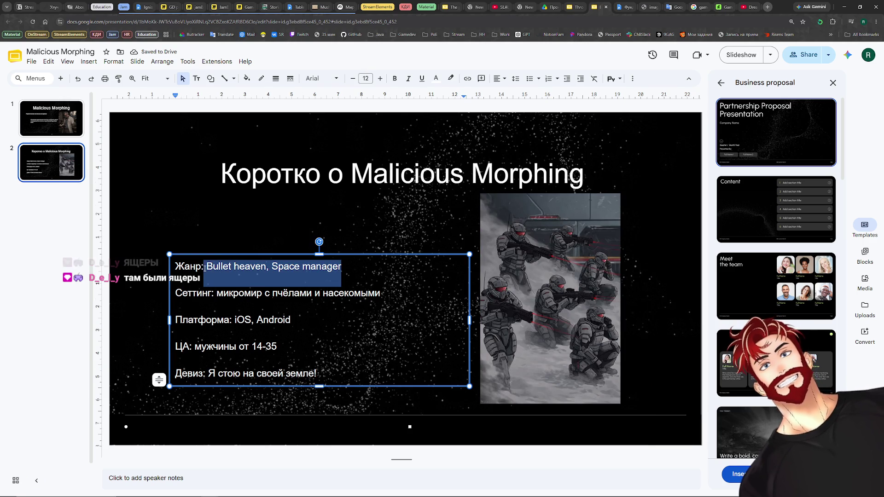
pyautogui.write('Sta')
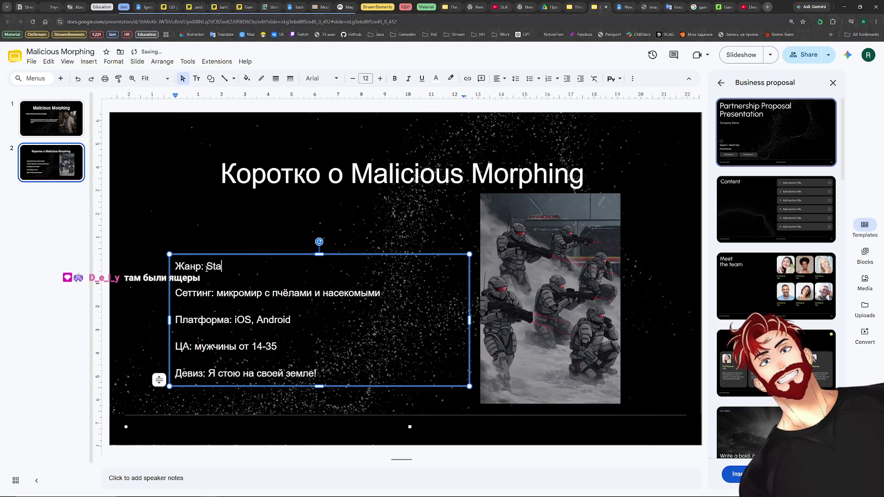
pyautogui.press('BackSpace')
pyautogui.write('rategy, San')
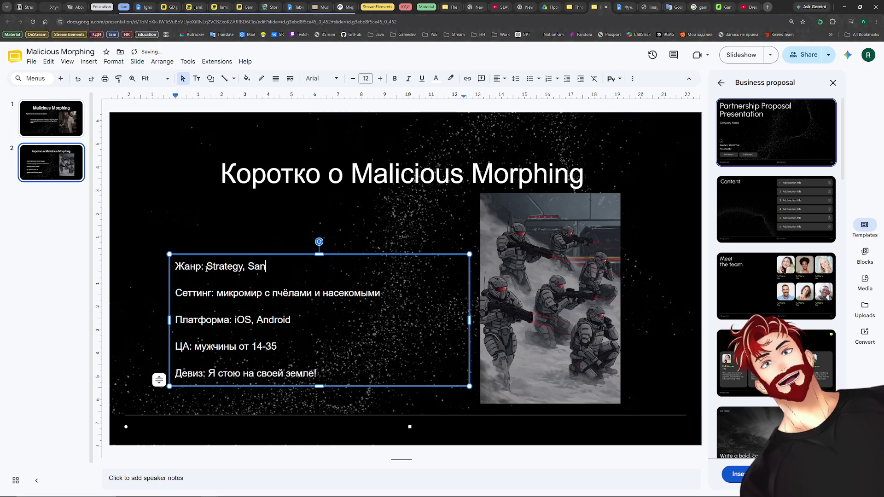
pyautogui.click(614, 7)
pyautogui.scroll(5, 460, 190)
pyautogui.scroll(5, 460, 190)
pyautogui.scroll(5, 460, 190)
pyautogui.scroll(5, 460, 190)
pyautogui.scroll(5, 460, 191)
pyautogui.scroll(5, 461, 190)
pyautogui.scroll(5, 459, 190)
pyautogui.scroll(1, 460, 190)
# Glance at the gameplay item in the Фундамент notes and return to the presentation.
pyautogui.click(405, 210)
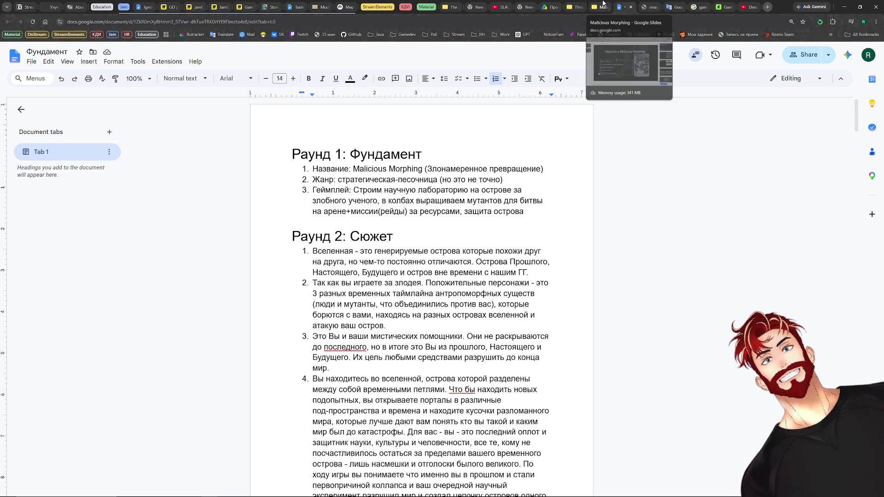
pyautogui.click(611, 10)
# Trim the Жанр line to just 'Strategy', removing the unfinished second genre.
pyautogui.hotkey('ctrl', 'shift', 'Left')
pyautogui.hotkey('shift', 'Left')
pyautogui.hotkey('shift', 'Left')
pyautogui.press('BackSpace')
# Replace the Сеттинг description with 'мир', then move to the Раунд 2 heading in Фундамент.
pyautogui.press('Down')
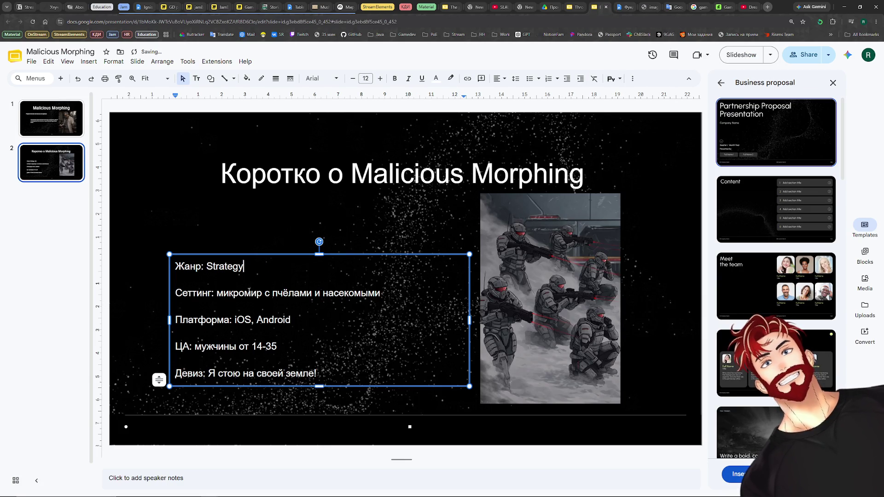
pyautogui.press('End')
pyautogui.hotkey('shift', 'Left')
pyautogui.hotkey('shift', 'Left')
pyautogui.hotkey('shift', 'Left')
pyautogui.hotkey('shift', 'Left')
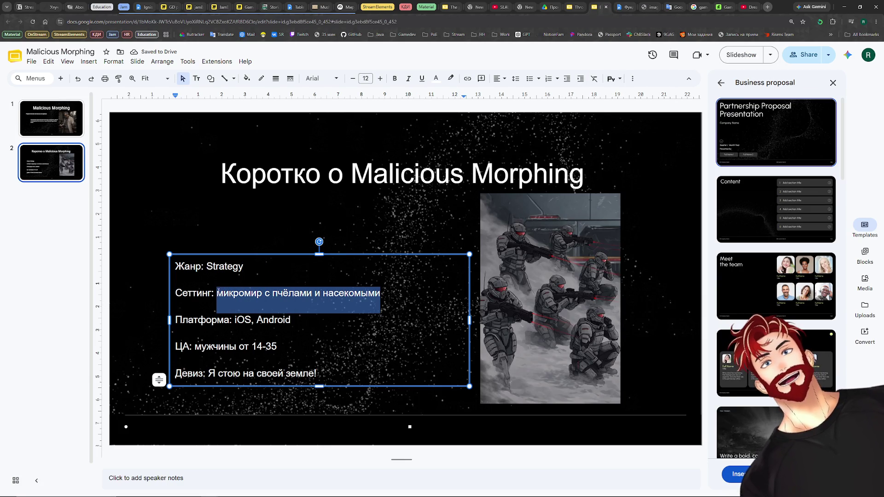
pyautogui.write('vb')
pyautogui.press('BackSpace')
pyautogui.press('BackSpace')
pyautogui.write('мир')
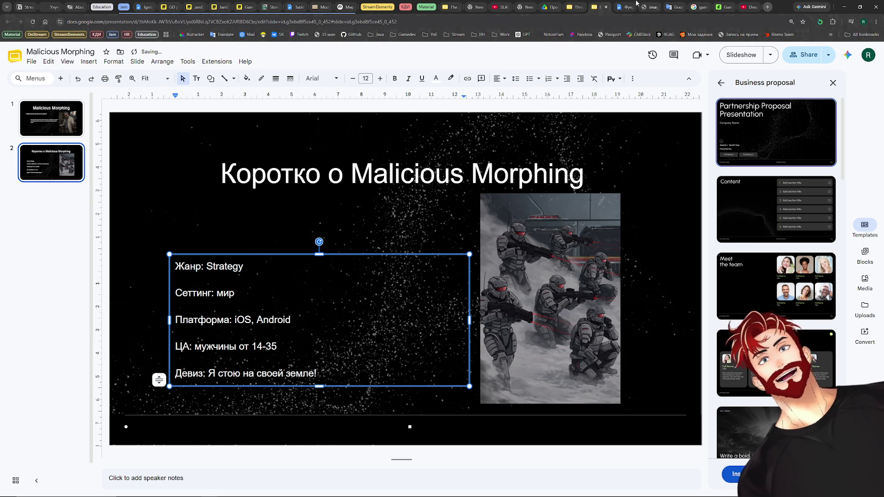
pyautogui.hotkey('ctrl', 'Tab')
pyautogui.press('Down')
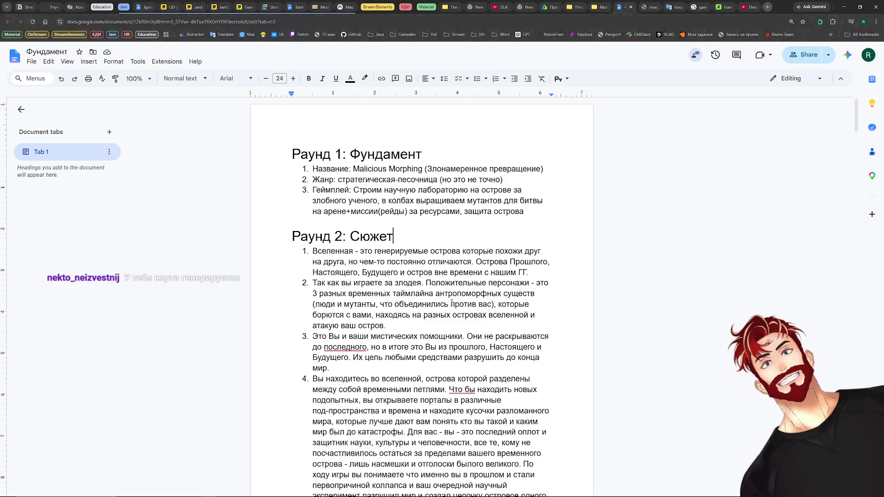
# Glance at the publisher pitch deck and return to Malicious Morphing slide 2.
pyautogui.click(449, 6)
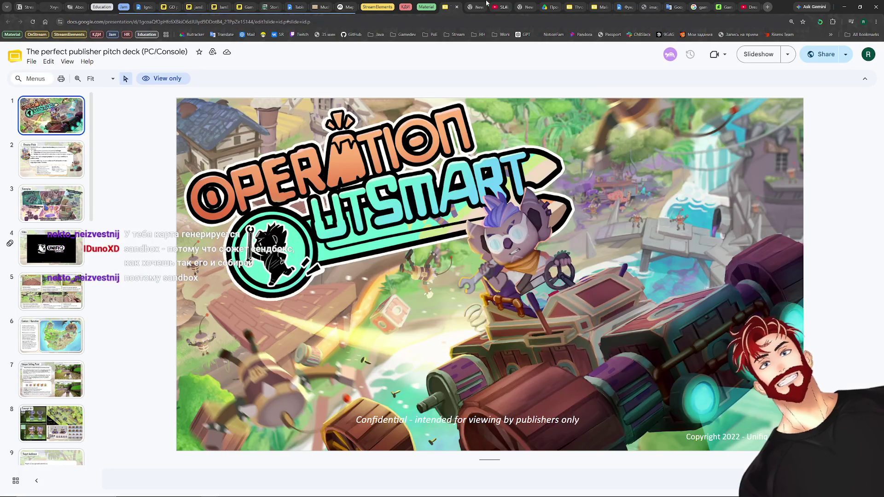
pyautogui.click(595, 7)
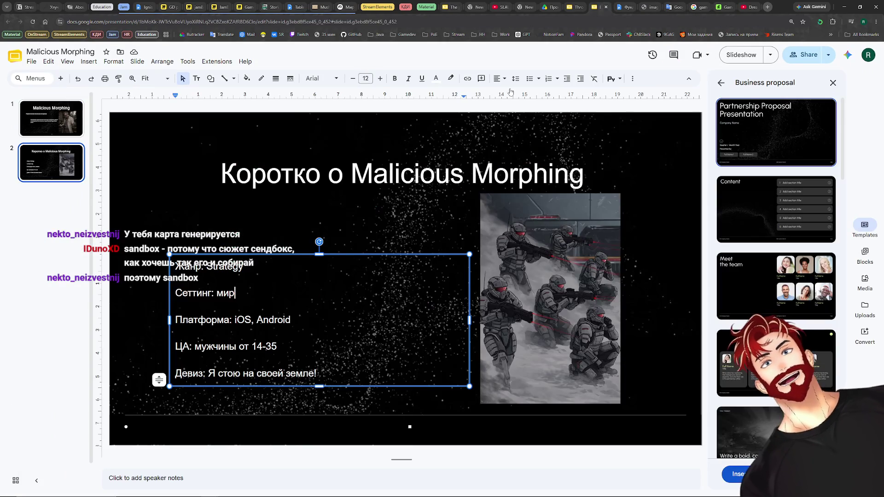
# Change the setting to 'разные таймлайны + генерируемые миры' and add ', Sandbox' to the genre.
pyautogui.hotkey('shift', 'Left')
pyautogui.hotkey('shift', 'Left')
pyautogui.hotkey('shift', 'Left')
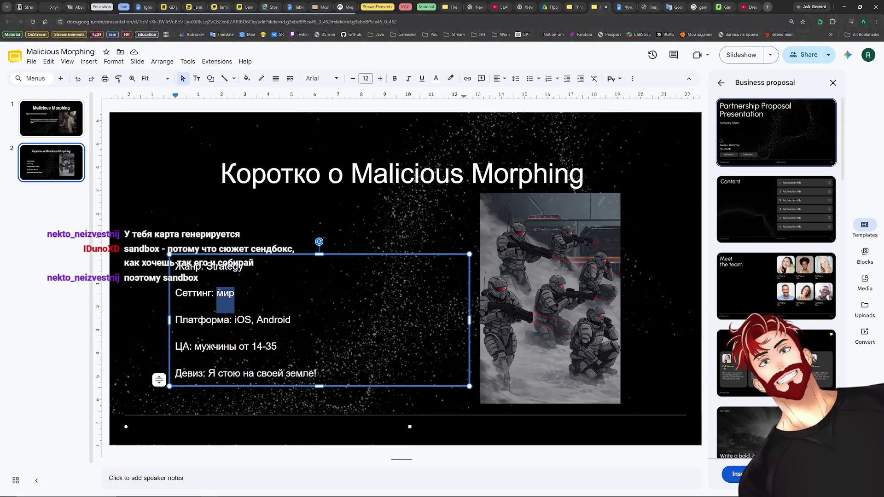
pyautogui.write('разные таймлайны ')
pyautogui.write('+ вселен')
pyautogui.press('BackSpace')
pyautogui.press('BackSpace')
pyautogui.press('BackSpace')
pyautogui.press('BackSpace')
pyautogui.press('BackSpace')
pyautogui.press('BackSpace')
pyautogui.write('генерр')
pyautogui.press('BackSpace')
pyautogui.write('ируемые миры')
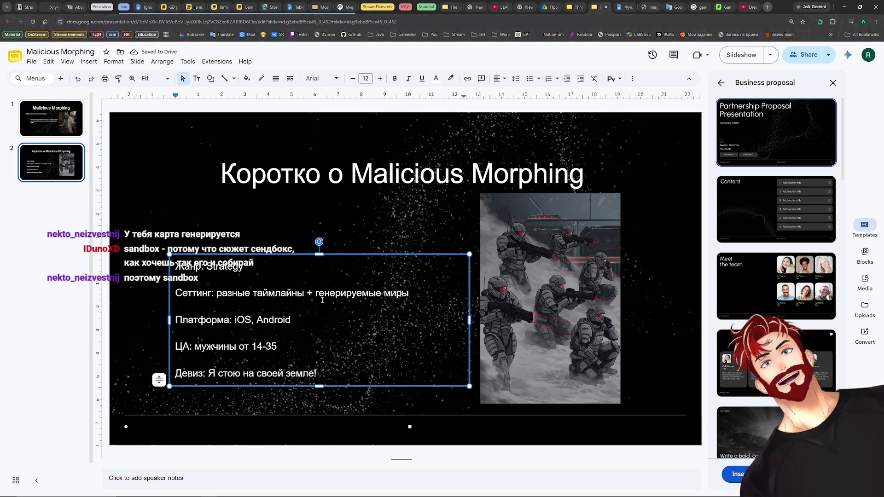
pyautogui.click(253, 268)
pyautogui.write(', Sand')
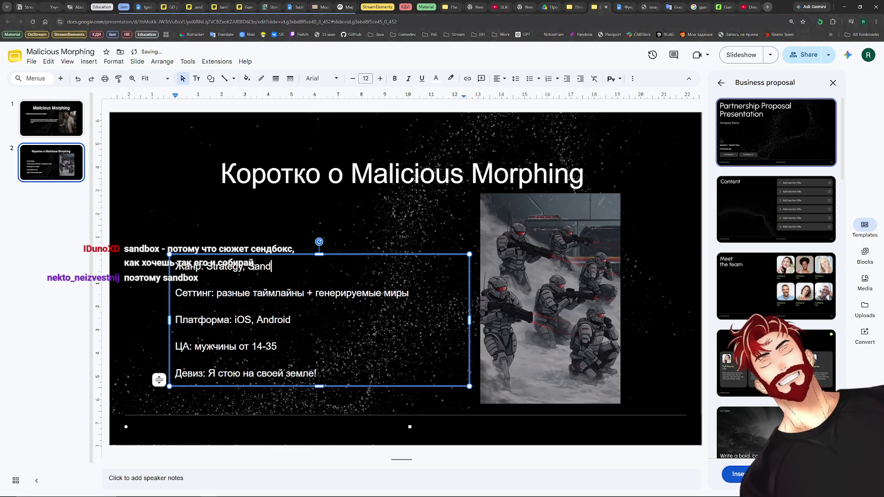
pyautogui.write('box')
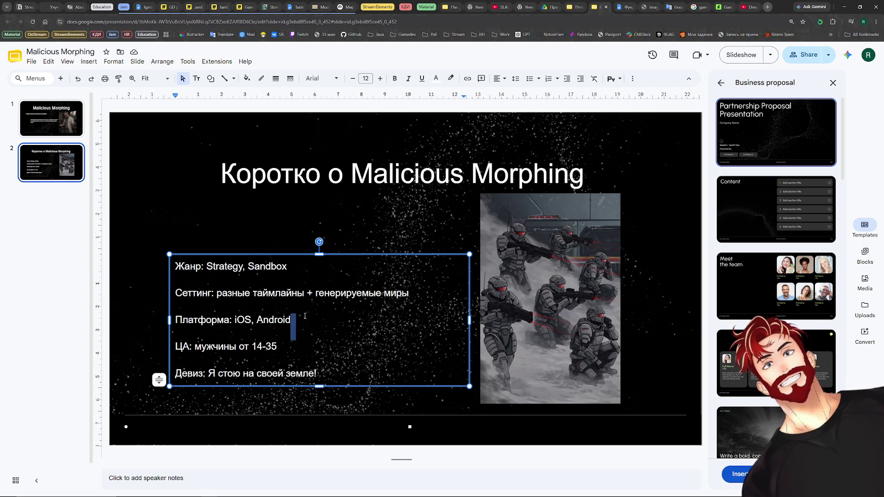
# Replace the platforms with 'PC' and rewrite the ЦА line as мужчины, Женщины, Дети, Старики.
pyautogui.moveTo(291, 320); pyautogui.dragTo(236, 320)
pyautogui.press('BackSpace')
pyautogui.write('PC')
pyautogui.click(289, 348)
pyautogui.moveTo(290, 347); pyautogui.dragTo(195, 347)
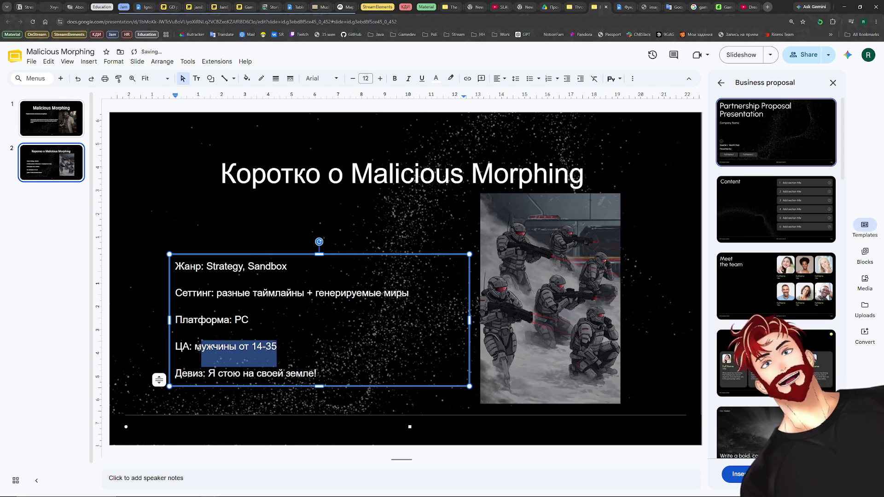
pyautogui.click(304, 351)
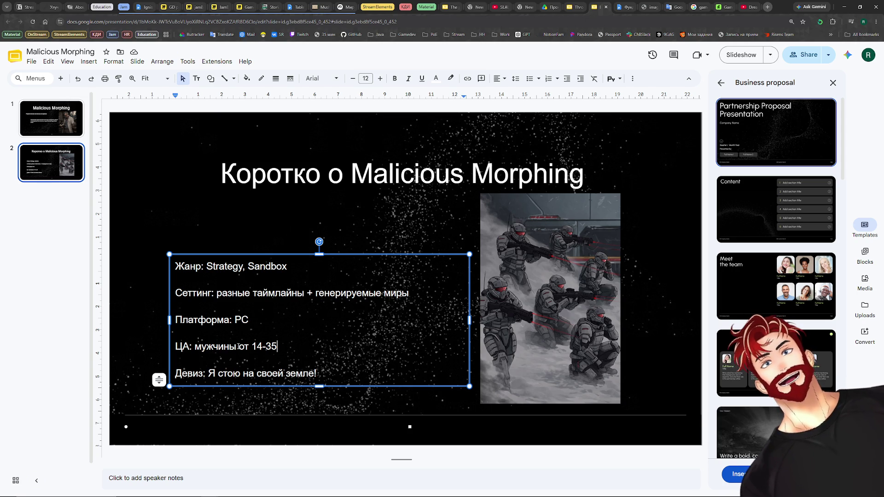
pyautogui.moveTo(237, 346); pyautogui.dragTo(299, 345)
pyautogui.write(',Девиз:')
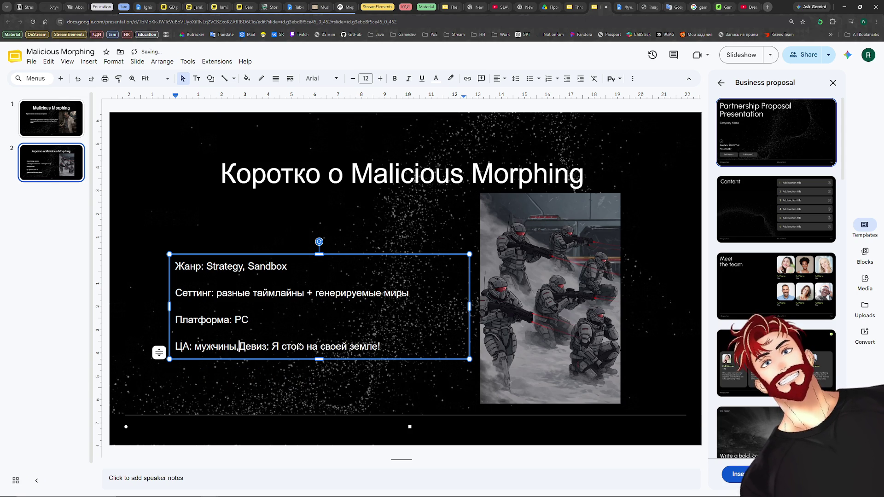
pyautogui.press('Return')
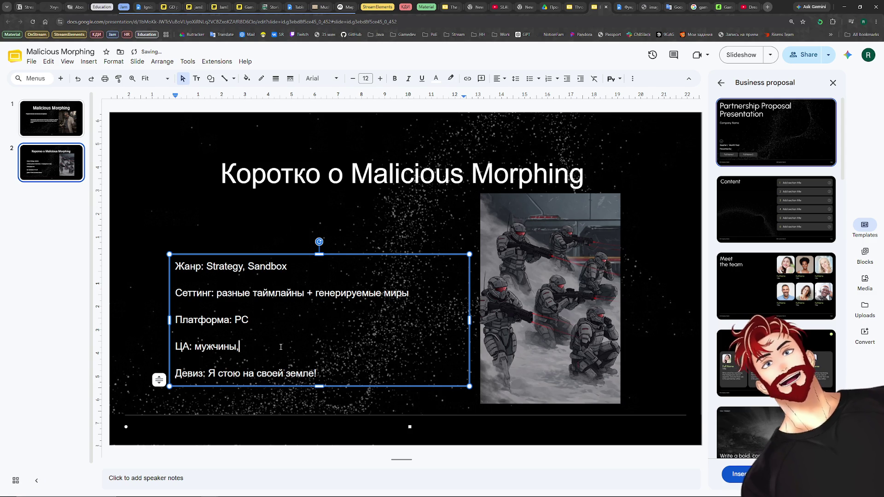
pyautogui.write('Женщины, Дети, Старики, ')
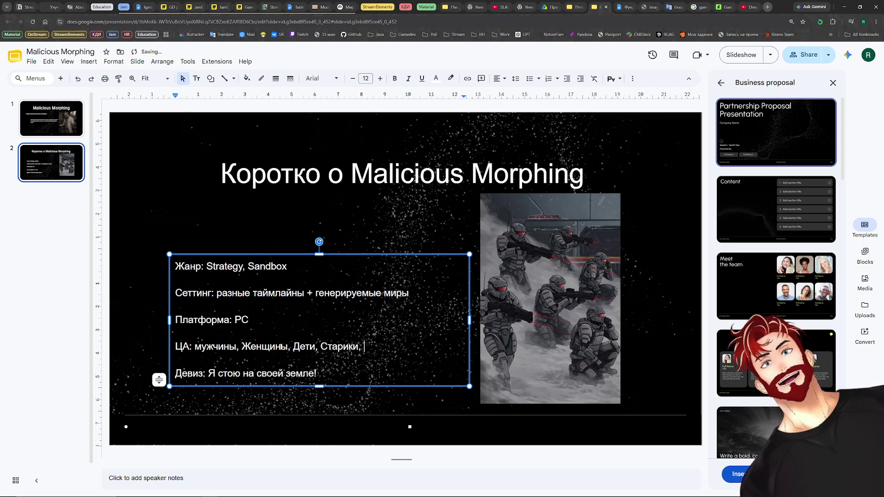
pyautogui.write('Люди, ')
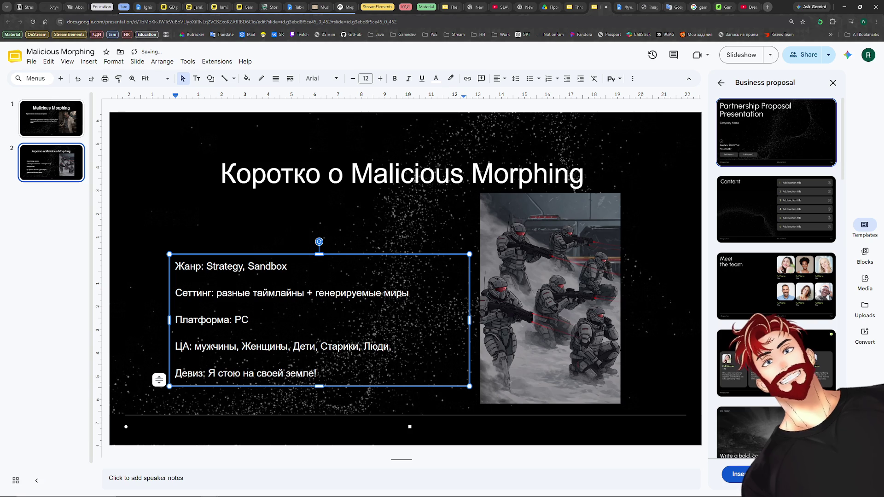
pyautogui.write('Животные')
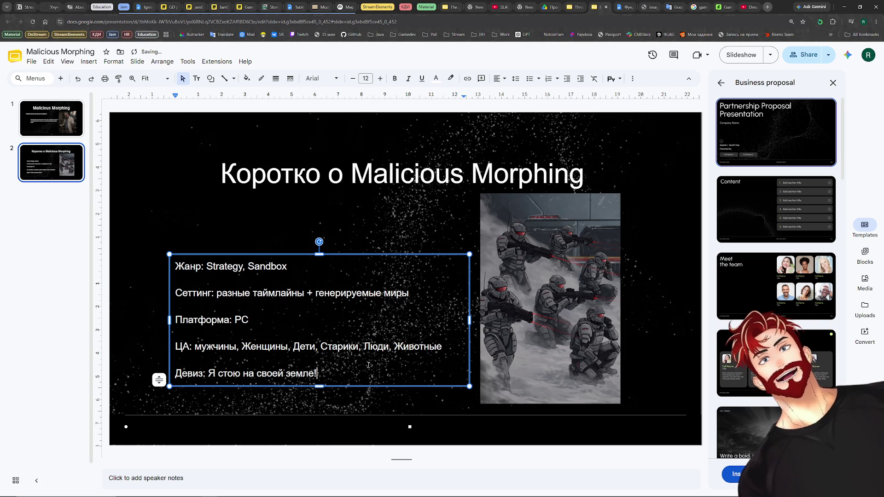
# Add Животные to the audience, delete the old motto 'Я стою на своей земле!' and switch to the Фундамент document.
pyautogui.moveTo(317, 374); pyautogui.dragTo(209, 373)
pyautogui.press('BackSpace')
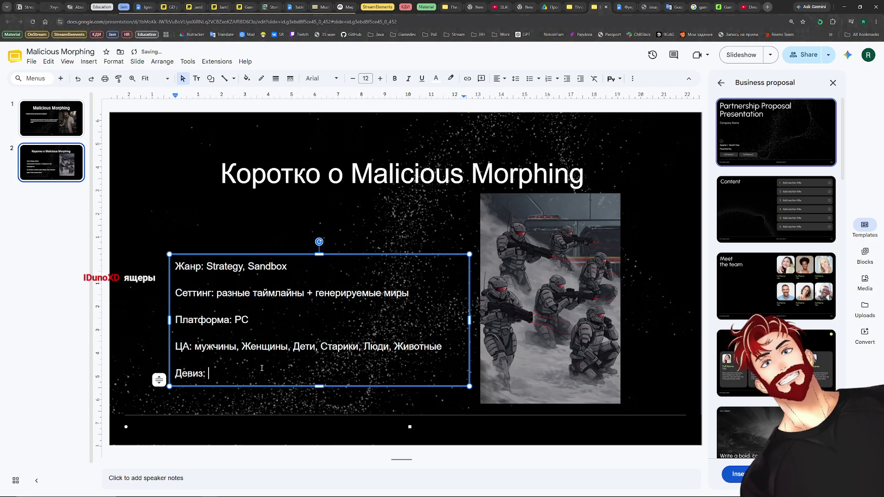
pyautogui.click(628, 5)
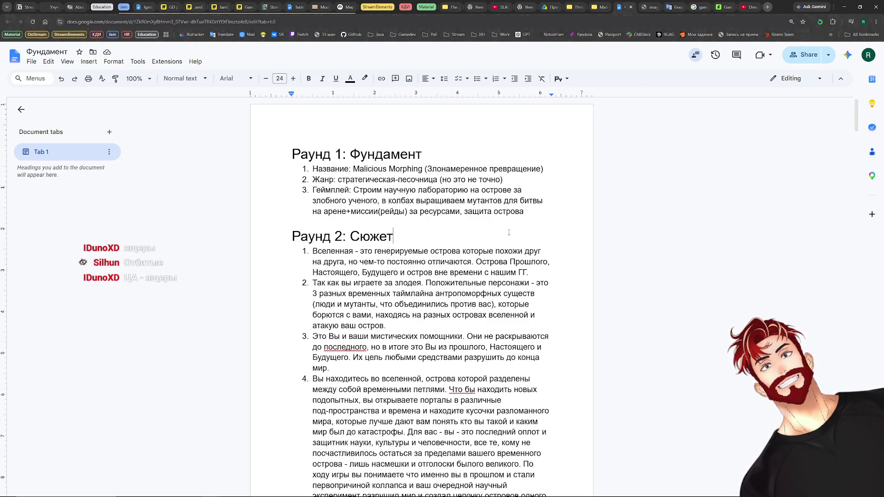
pyautogui.scroll(-1, 440, 239)
pyautogui.scroll(-3, 440, 239)
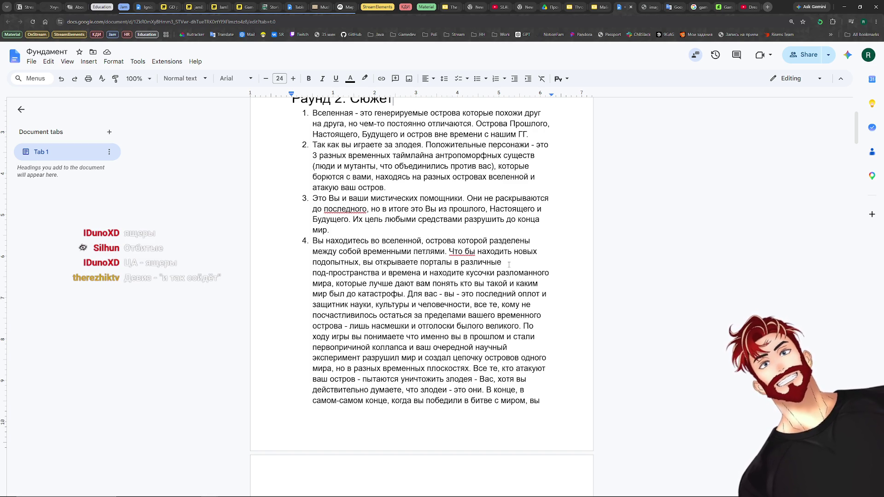
pyautogui.scroll(-1, 508, 265)
pyautogui.scroll(-2, 510, 262)
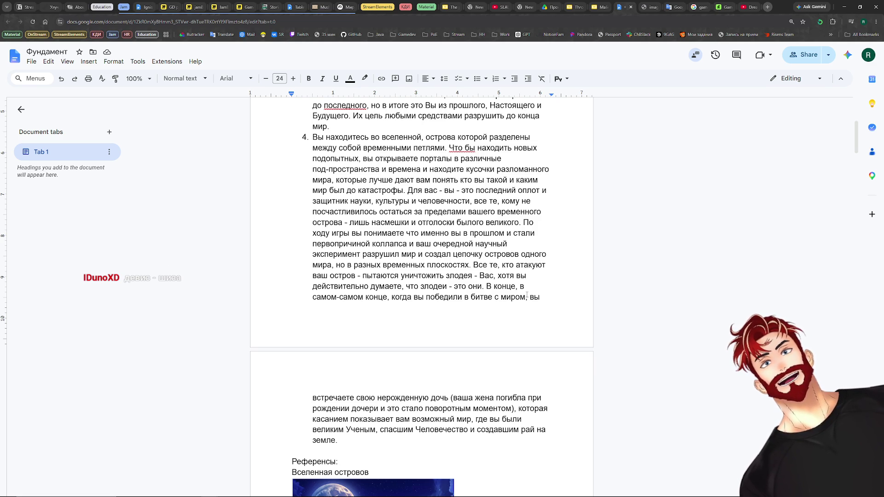
pyautogui.scroll(4, 528, 296)
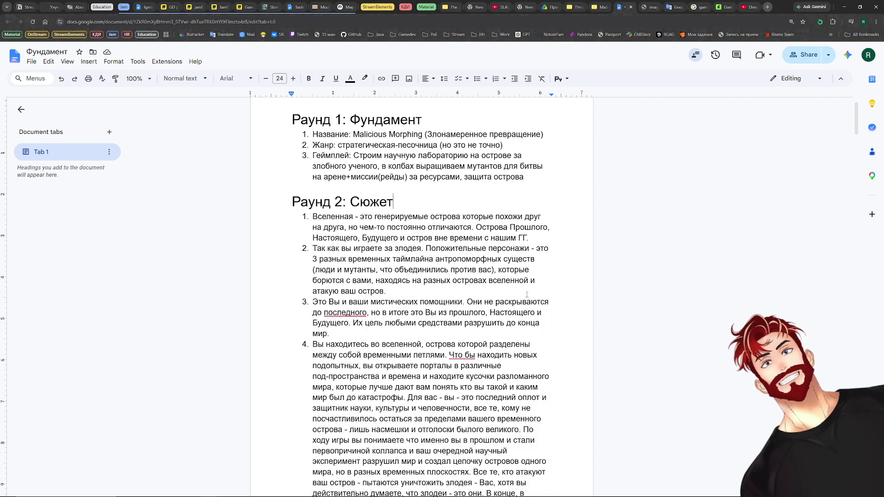
pyautogui.scroll(1, 527, 295)
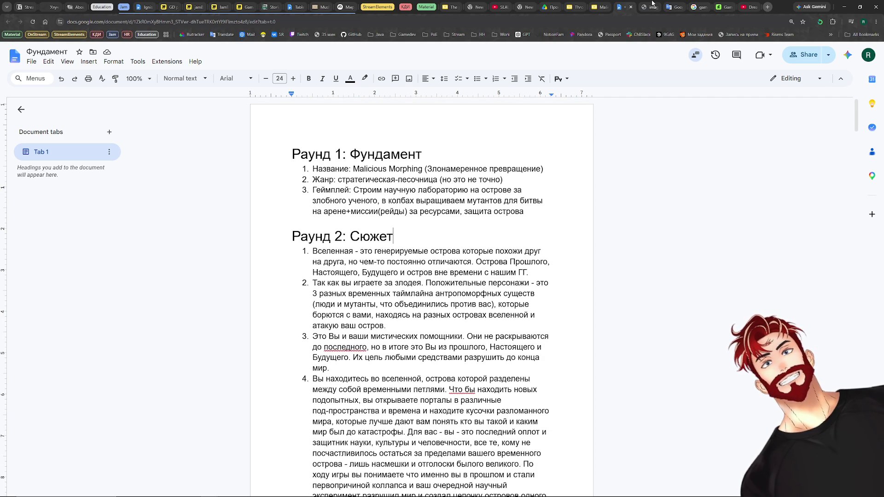
# Write the motto 'Сквозь время, вместе, навсегда' after 'Девиз:' on slide 2, correcting drafts along the way.
pyautogui.click(599, 6)
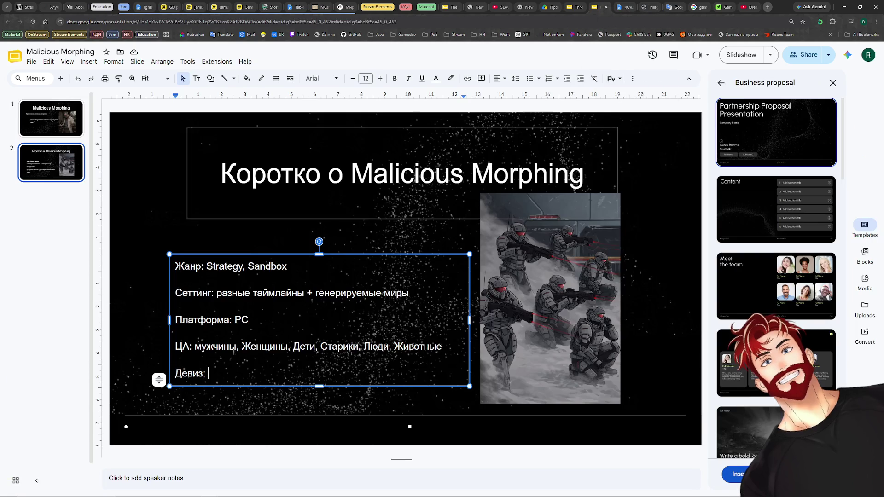
pyautogui.write('Сквозь время,')
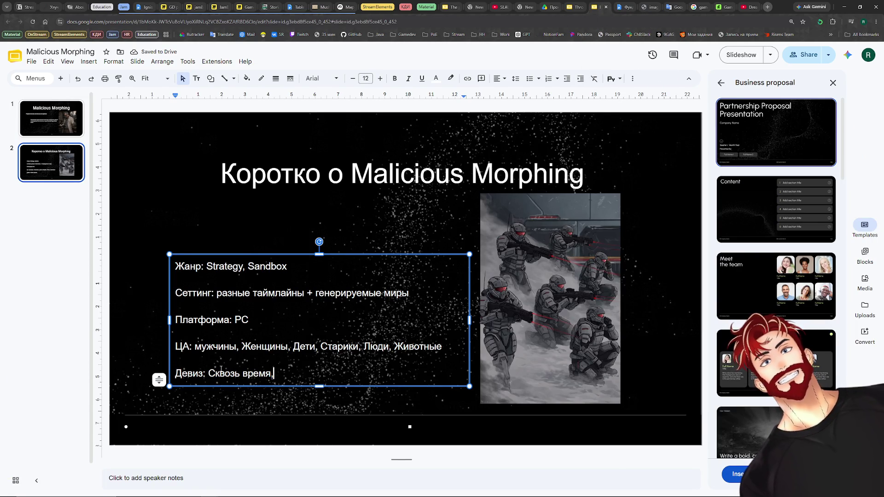
pyautogui.press('BackSpace')
pyautogui.press('BackSpace')
pyautogui.press('BackSpace')
pyautogui.press('BackSpace')
pyautogui.press('BackSpace')
pyautogui.press('BackSpace')
pyautogui.press('BackSpace')
pyautogui.press('BackSpace')
pyautogui.press('BackSpace')
pyautogui.press('BackSpace')
pyautogui.write('Я пройду сквозь')
pyautogui.press('BackSpace')
pyautogui.press('BackSpace')
pyautogui.press('BackSpace')
pyautogui.press('BackSpace')
pyautogui.press('BackSpace')
pyautogui.press('BackSpace')
pyautogui.press('BackSpace')
pyautogui.press('BackSpace')
pyautogui.write('найду тебя с')
pyautogui.press('BackSpace')
pyautogui.press('BackSpace')
pyautogui.press('BackSpace')
pyautogui.press('BackSpace')
pyautogui.press('BackSpace')
pyautogui.press('BackSpace')
pyautogui.press('BackSpace')
pyautogui.press('BackSpace')
pyautogui.press('BackSpace')
pyautogui.press('BackSpace')
pyautogui.write('вс')
pyautogui.press('BackSpace')
pyautogui.press('BackSpace')
pyautogui.write('встречу тебя')
pyautogui.press('BackSpace')
pyautogui.press('BackSpace')
pyautogui.press('BackSpace')
pyautogui.press('BackSpace')
pyautogui.press('BackSpace')
pyautogui.press('BackSpace')
pyautogui.press('BackSpace')
pyautogui.press('BackSpace')
pyautogui.write('Сквозщ')
pyautogui.press('BackSpace')
pyautogui.write('ь время, вместе, навсегда')
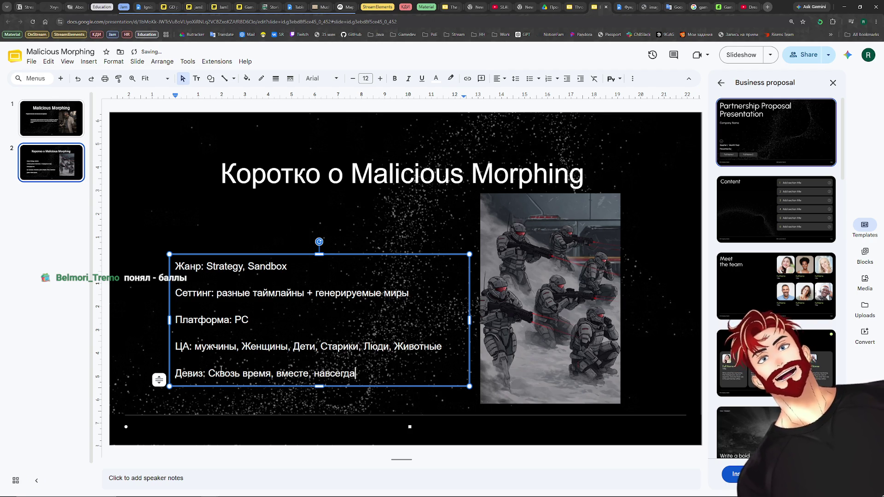
pyautogui.click(74, 207)
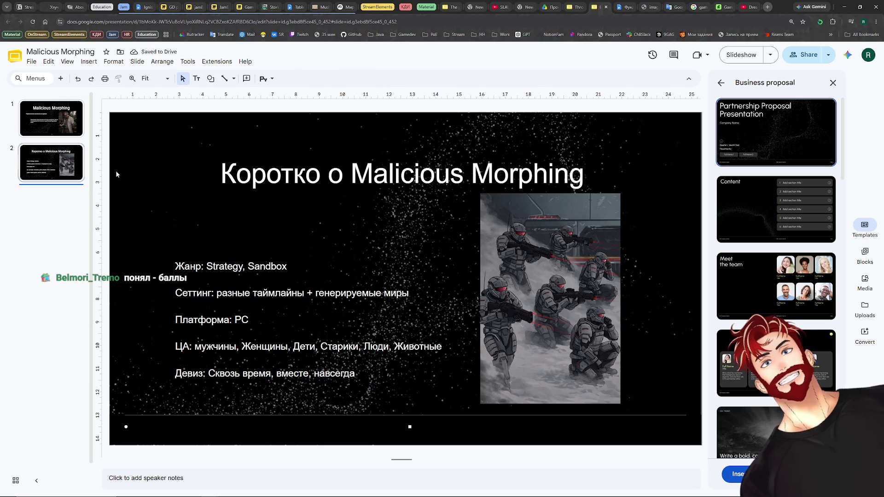
pyautogui.hotkey('ctrl', 'shift', 'Tab')
# Duplicate the slide 2 overview slide as a new third slide in the Malicious Morphing deck.
pyautogui.click(58, 201)
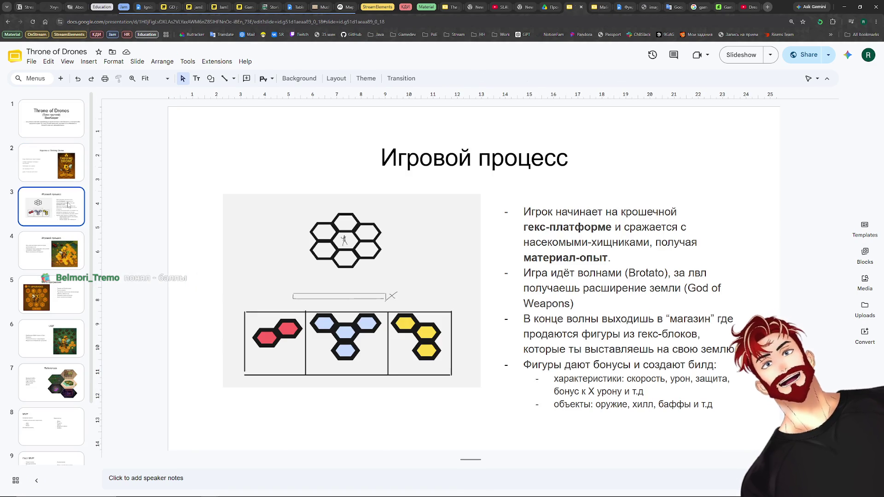
pyautogui.hotkey('ctrl', 'Tab')
pyautogui.click(49, 159)
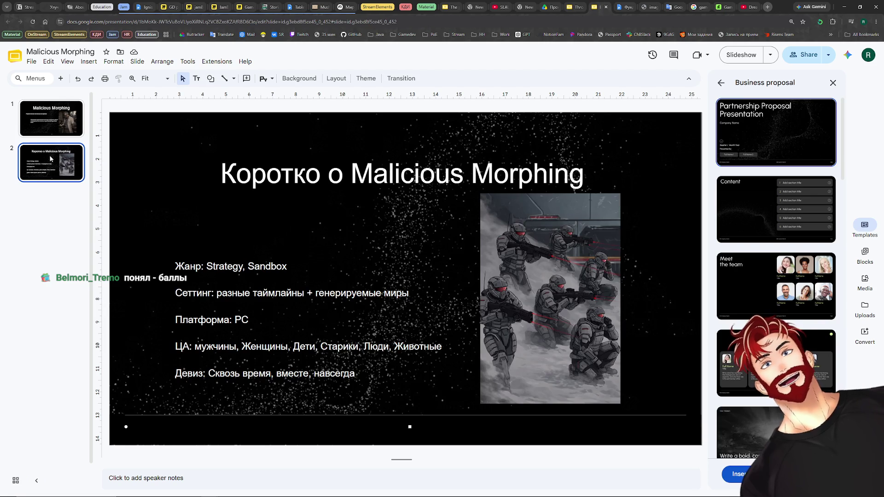
pyautogui.rightClick(69, 170)
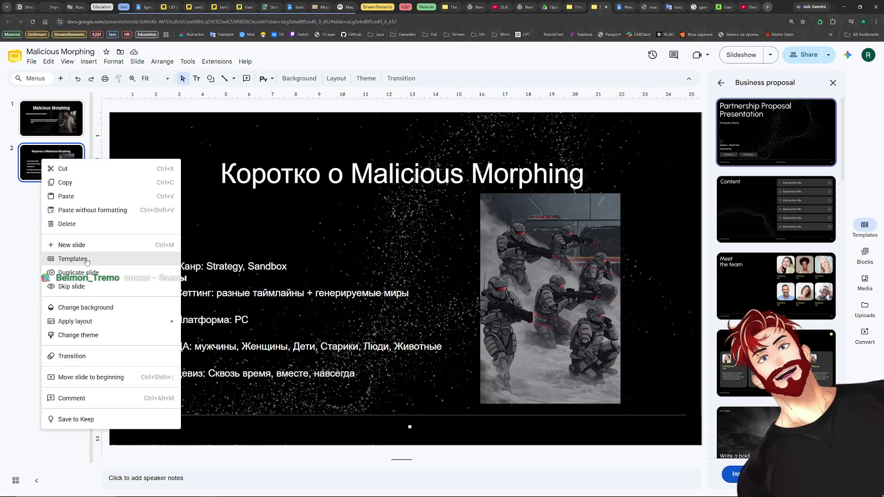
pyautogui.click(86, 273)
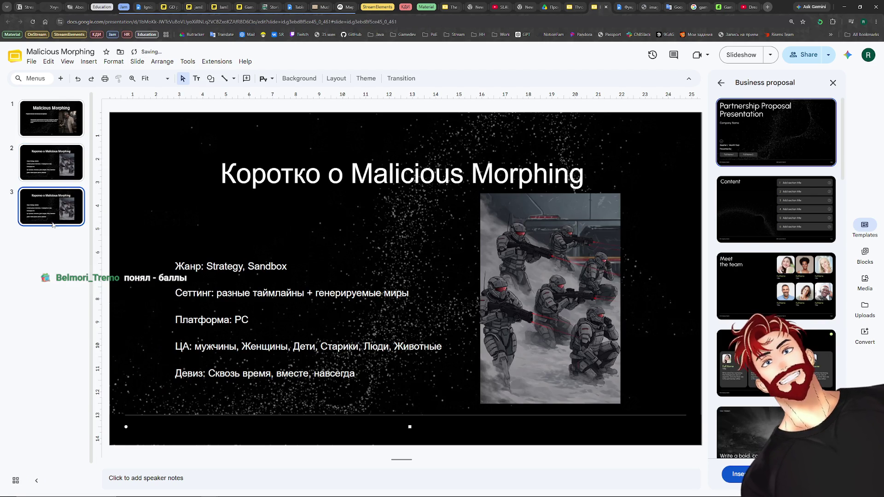
# Retitle slide 3 'Игровой процесс:' and delete its soldier picture and overview list text.
pyautogui.doubleClick(357, 187)
pyautogui.tripleClick(356, 176)
pyautogui.write('Игровой процесс')
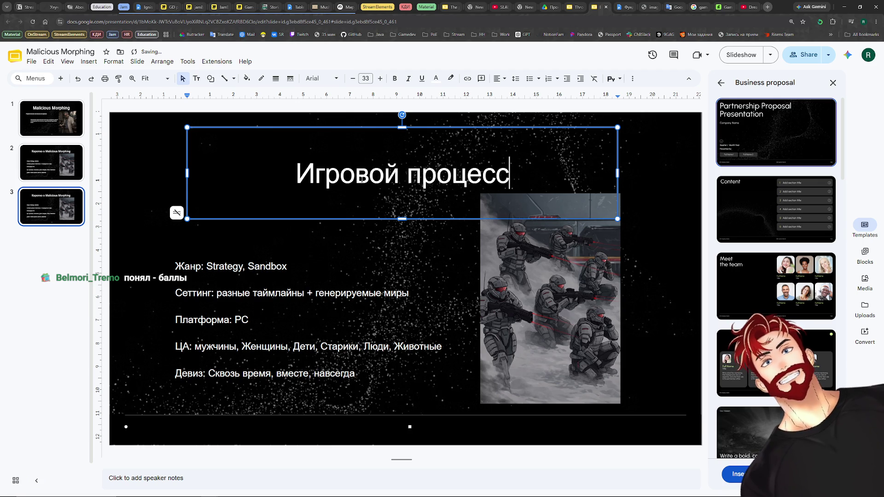
pyautogui.write(':')
pyautogui.click(547, 277)
pyautogui.press('Delete')
pyautogui.click(311, 324)
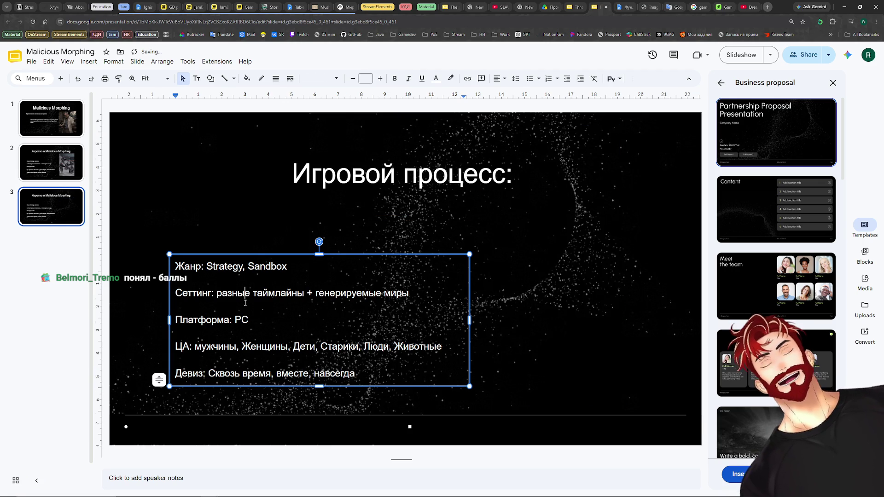
pyautogui.moveTo(355, 374); pyautogui.dragTo(175, 266)
pyautogui.press('Delete')
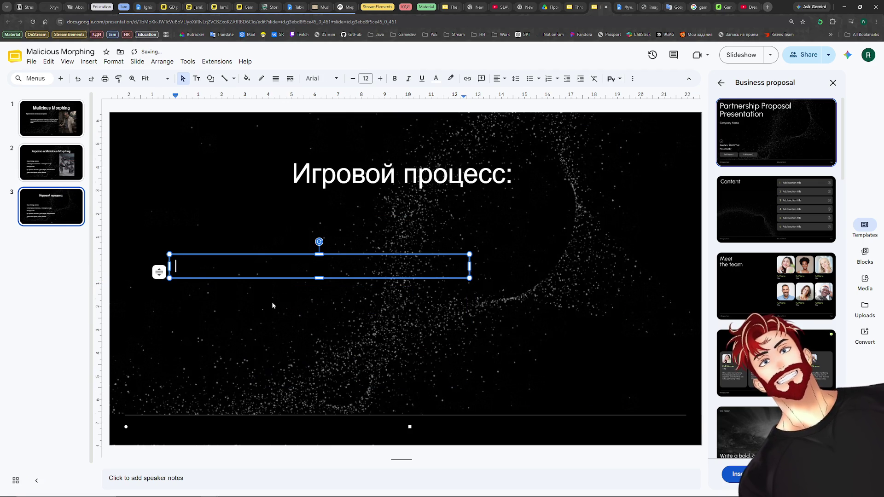
pyautogui.click(48, 291)
# Write the placeholder text 'фыва' in the upper text box.
pyautogui.click(241, 269)
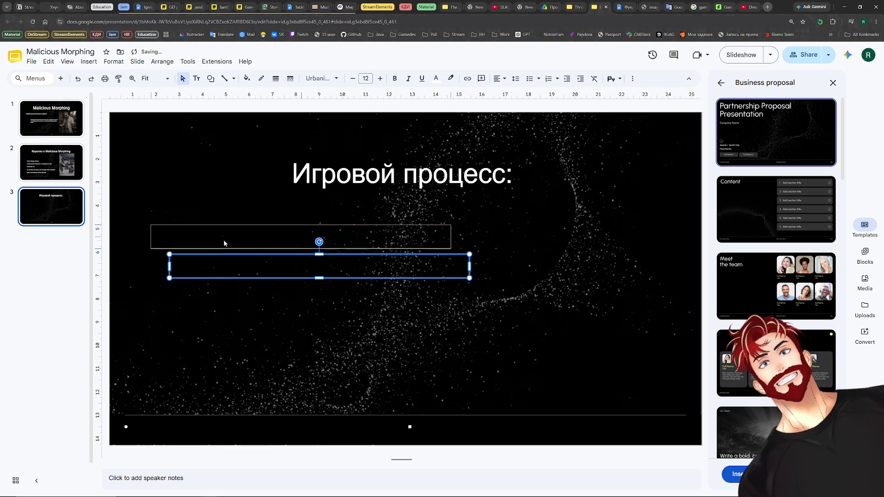
pyautogui.click(220, 248)
pyautogui.write('фыва')
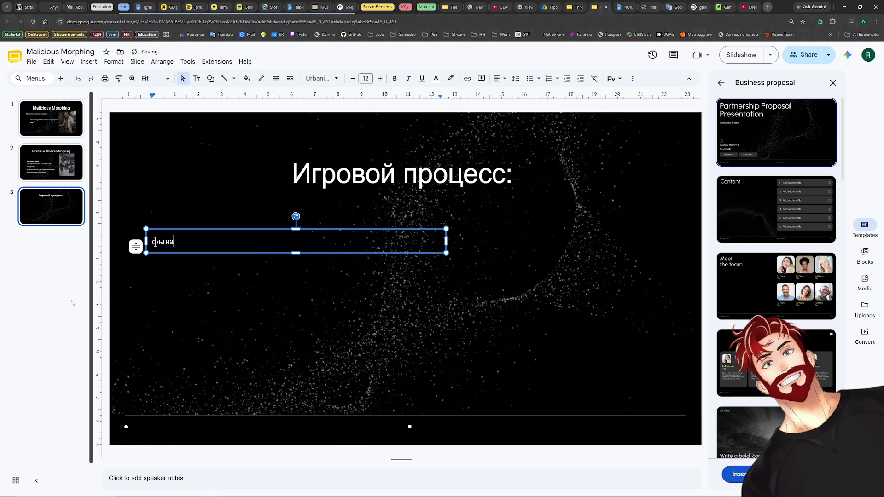
pyautogui.click(46, 310)
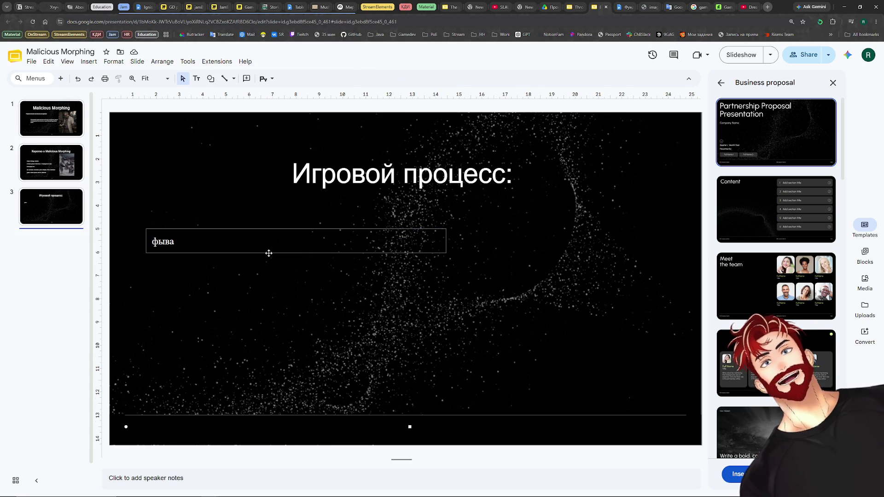
pyautogui.click(207, 246)
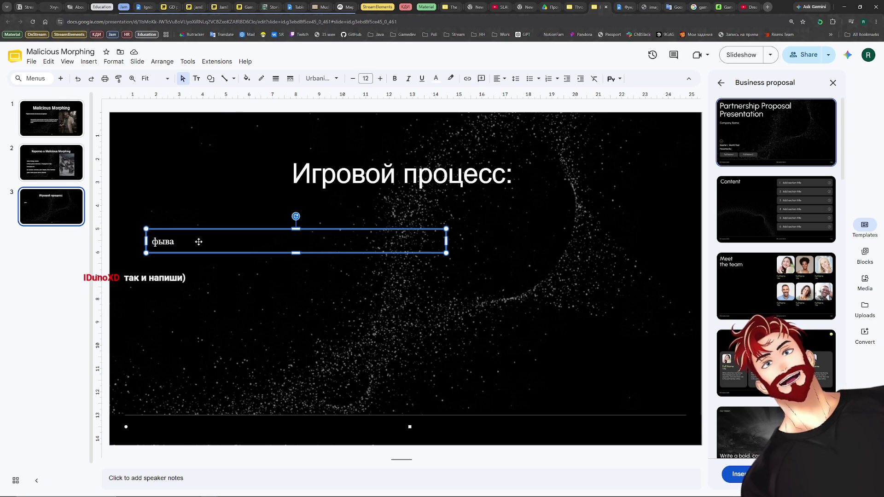
# Replace the placeholder with the all-caps sentence 'Я НИХЕРА НЕ ПОНЯЛ'.
pyautogui.doubleClick(221, 244)
pyautogui.write('Z yb[e')
pyautogui.write('хуя не понял ')
pyautogui.write('как в это иг')
pyautogui.write('рать')
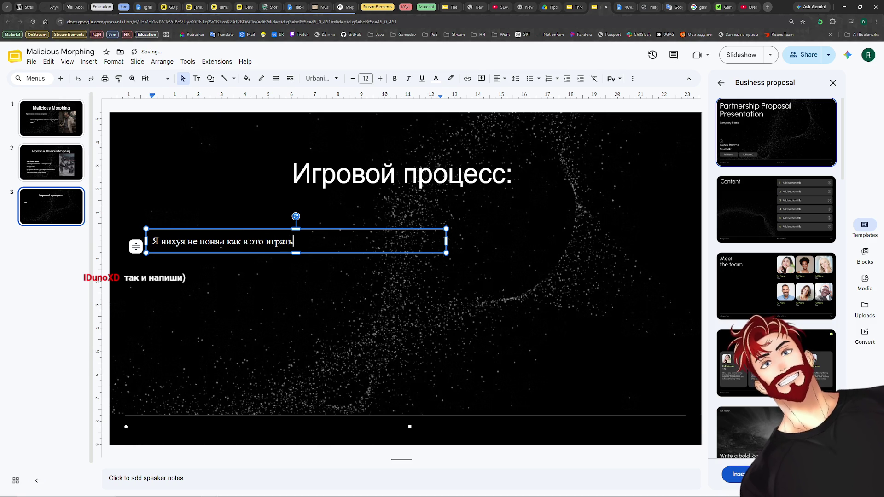
pyautogui.doubleClick(176, 242)
pyautogui.press('BackSpace')
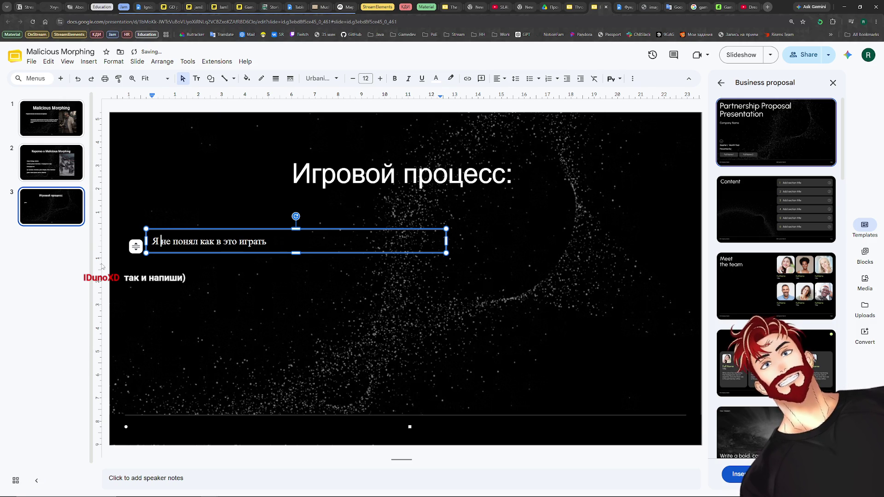
pyautogui.click(43, 285)
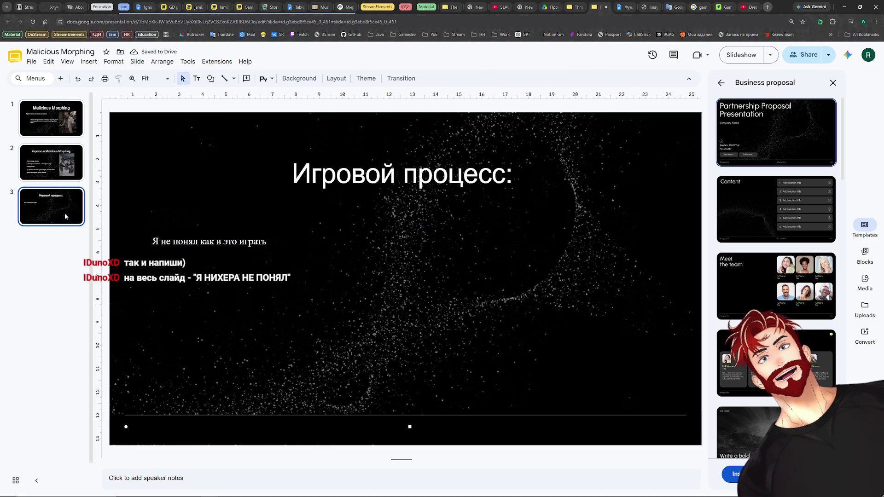
pyautogui.doubleClick(180, 240)
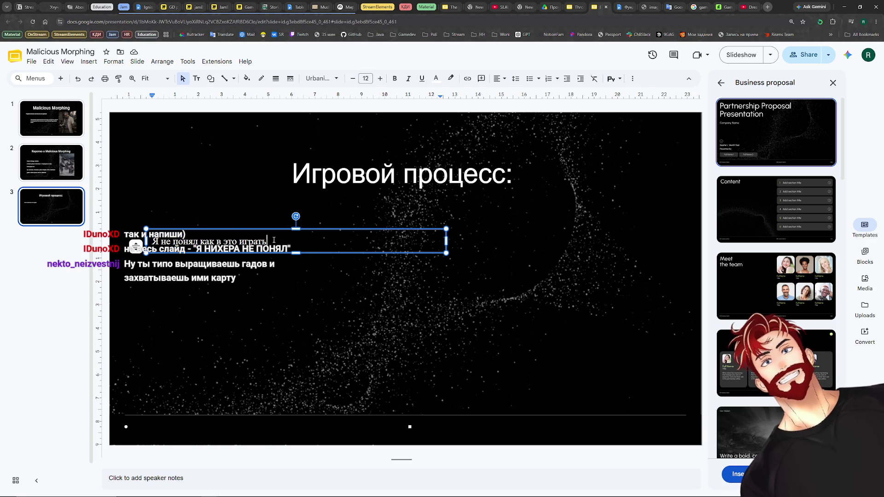
pyautogui.hotkey('ctrl', 'a')
pyautogui.write('Я НИХЕРА')
pyautogui.press('BackSpace')
pyautogui.press('BackSpace')
pyautogui.press('BackSpace')
pyautogui.press('BackSpace')
pyautogui.write('ХЕРА НЕ ПОНЯЛ')
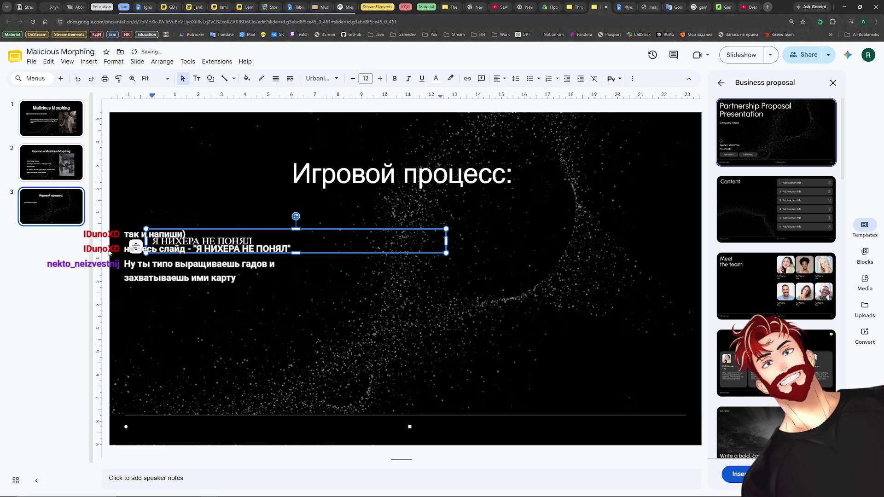
pyautogui.click(320, 280)
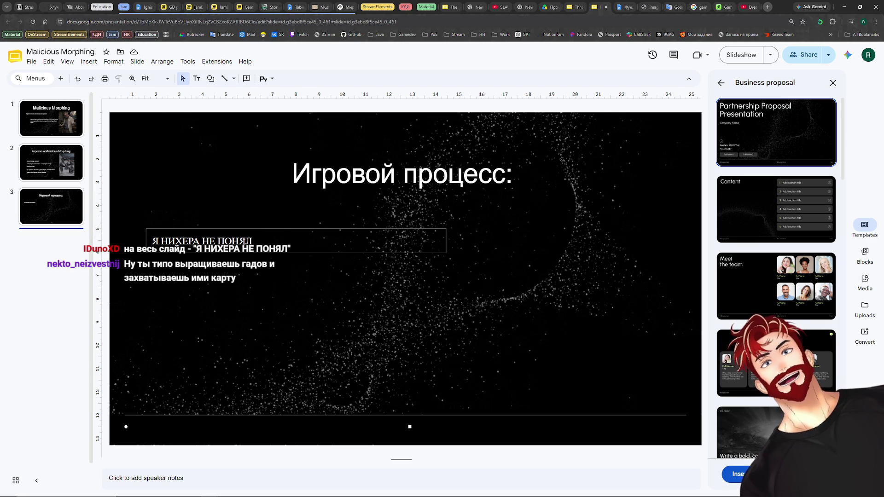
# Place a copy of the sentence's text box just below it.
pyautogui.click(301, 253)
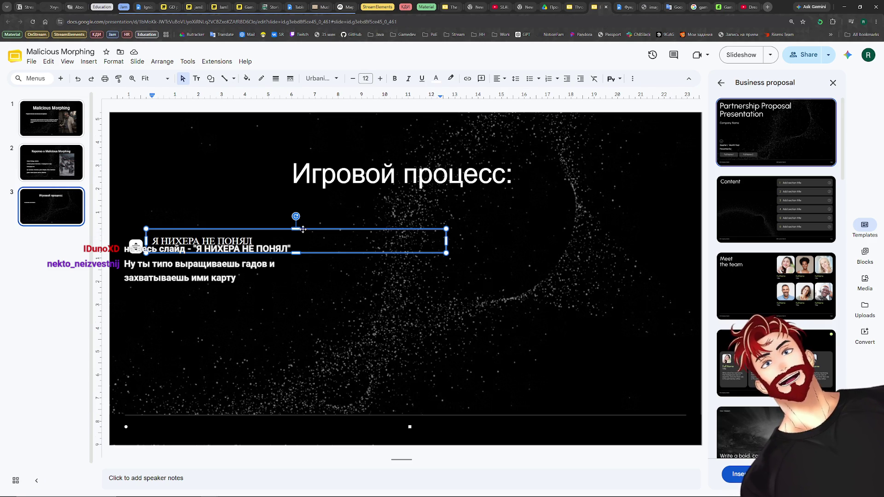
pyautogui.moveTo(302, 254)
pyautogui.mouseDown()
pyautogui.moveTo(311, 265)
pyautogui.moveTo(294, 281)
pyautogui.mouseUp()
# Clear the copied box and draft the Постройка line, replacing 'Строишь базу'.
pyautogui.tripleClick(277, 288)
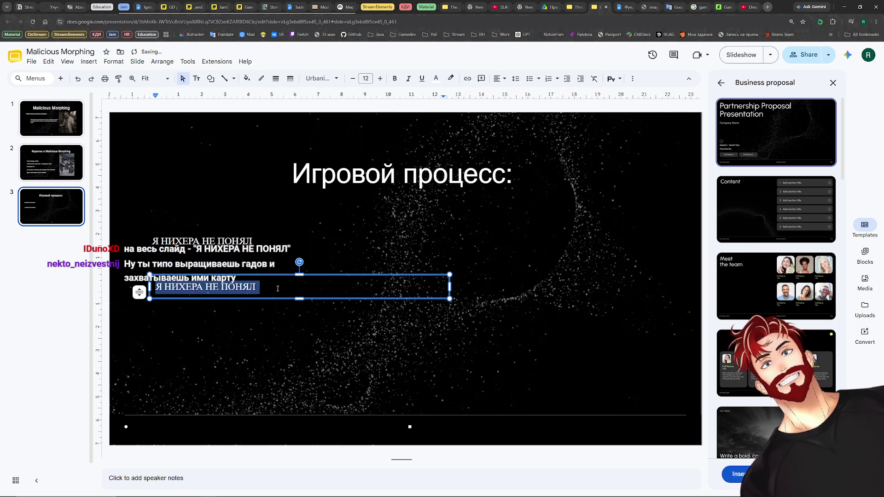
pyautogui.press('Delete')
pyautogui.write('выращива')
pyautogui.press('BackSpace')
pyautogui.hotkey('ctrl', 'a')
pyautogui.write('Выращиваешь свои')
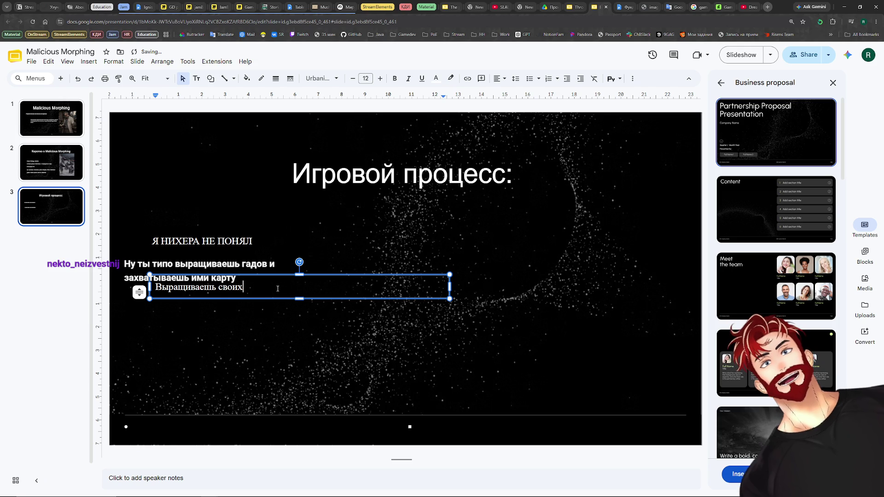
pyautogui.press('BackSpace')
pyautogui.press('BackSpace')
pyautogui.press('BackSpace')
pyautogui.press('BackSpace')
pyautogui.write('Строишь базу')
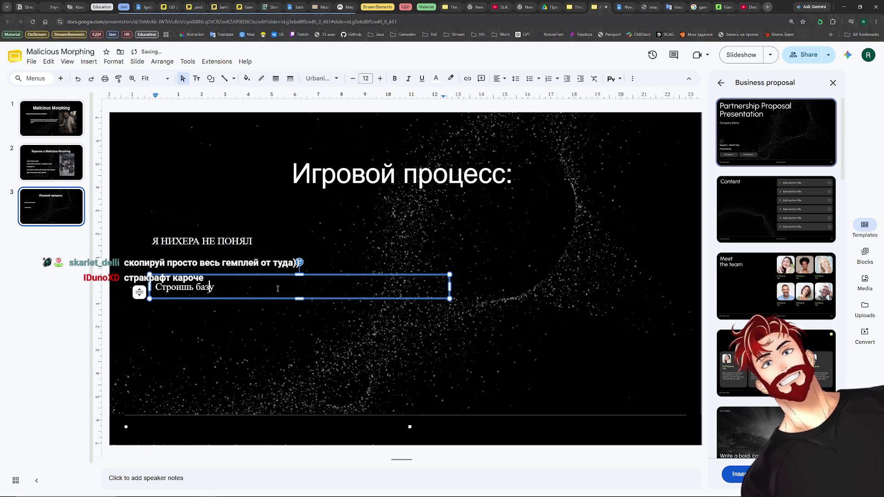
pyautogui.write('-')
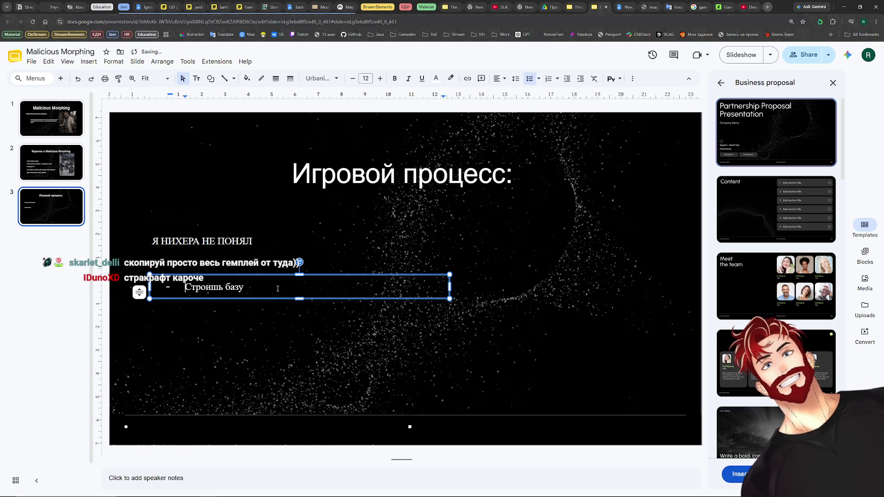
pyautogui.moveTo(247, 289); pyautogui.dragTo(184, 288)
pyautogui.write('Постройка:')
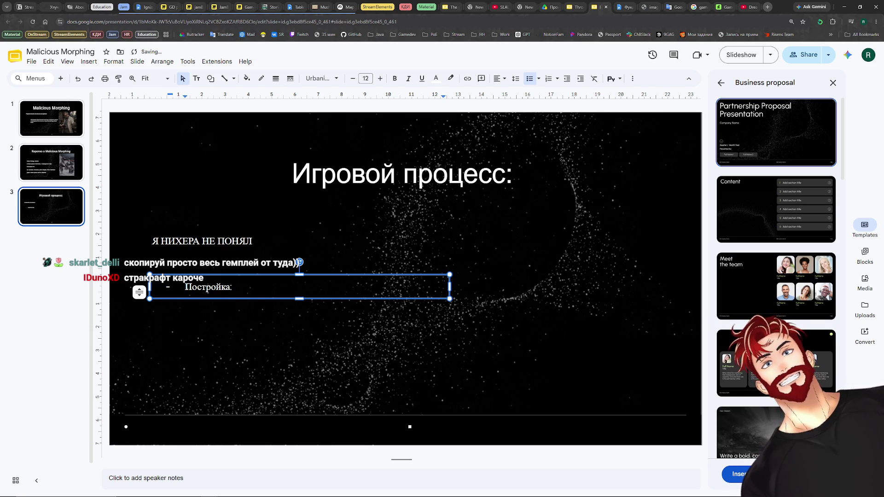
# Finish 'Постройка: построй свою базу, обеспечь прикрытие, ресурсы и юнитов.' without the bullet and widen the box to one line.
pyautogui.press('Home')
pyautogui.press('BackSpace')
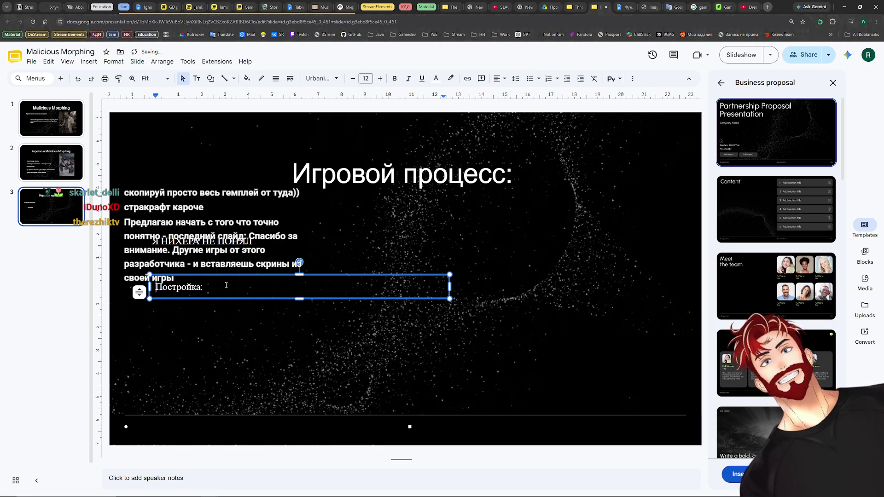
pyautogui.write('построй свою базу, обеспечь прикрытие, поставки, ре')
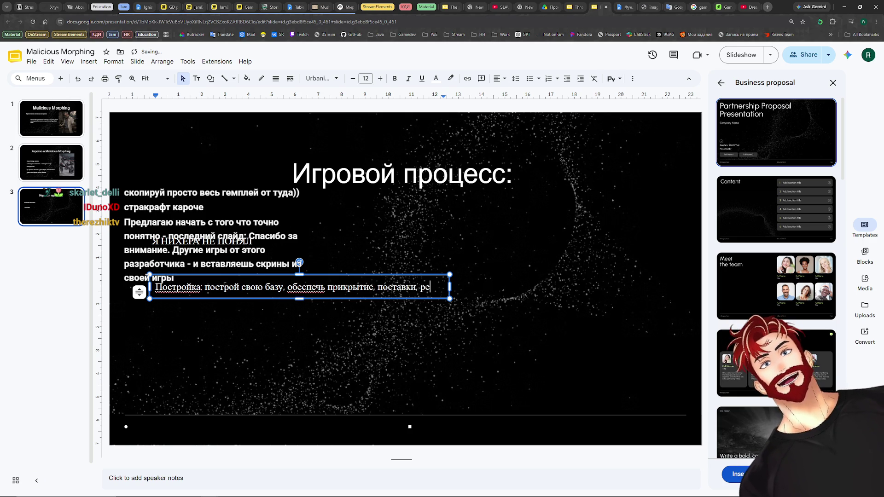
pyautogui.press('BackSpace')
pyautogui.press('BackSpace')
pyautogui.press('BackSpace')
pyautogui.press('BackSpace')
pyautogui.press('BackSpace')
pyautogui.press('BackSpace')
pyautogui.write('ресурсы и юнитов.')
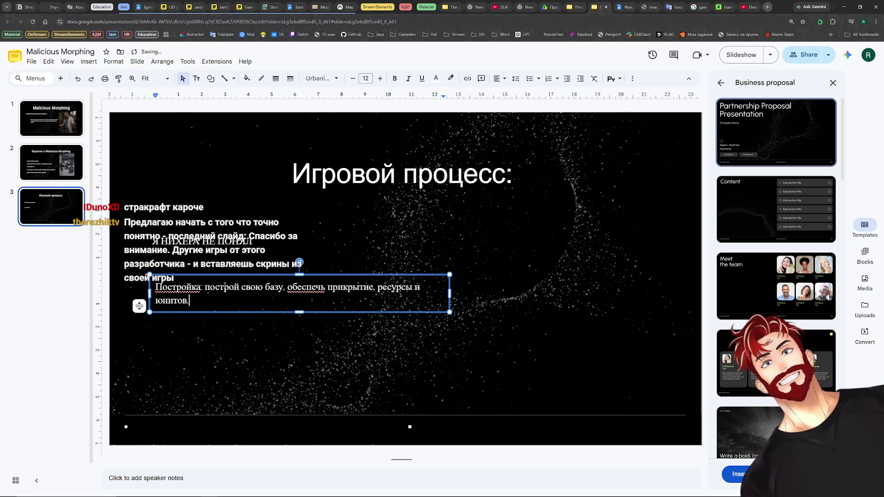
pyautogui.press('Return')
pyautogui.press('Return')
pyautogui.moveTo(449, 306); pyautogui.dragTo(494, 301)
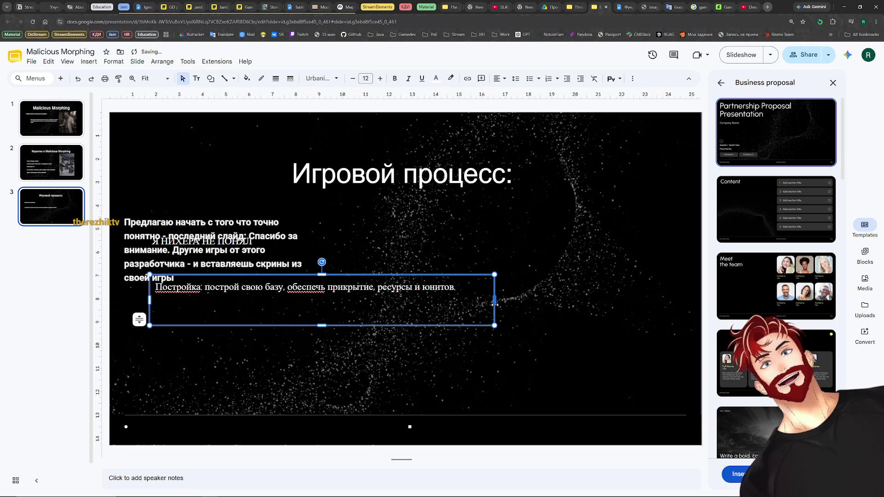
pyautogui.click(203, 311)
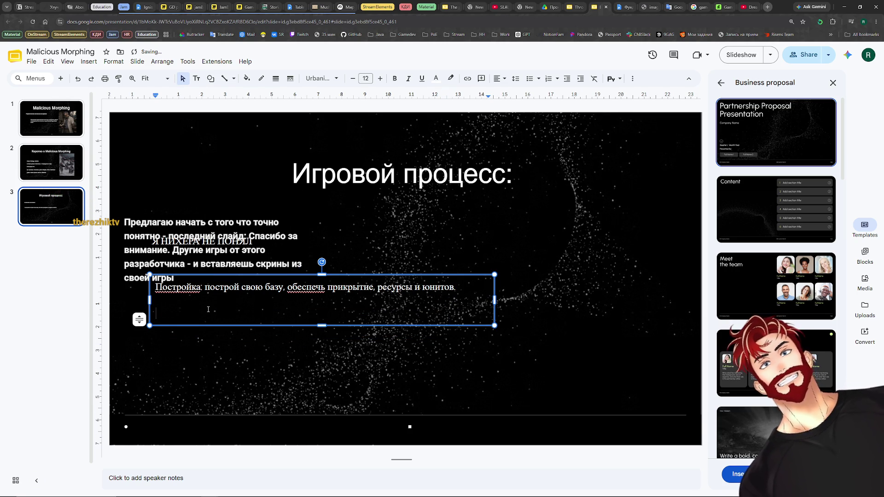
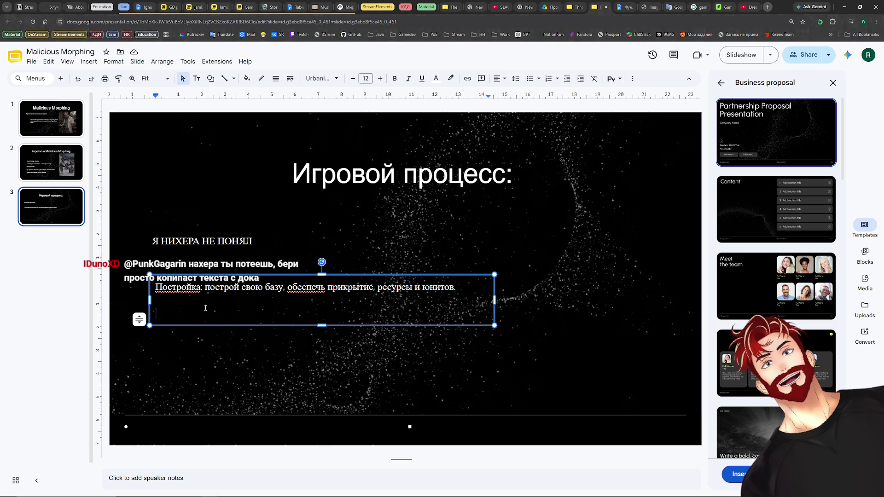
# Copy the lizard-warrior image under Враги из прошлого from the Фундамент doc and paste it onto slide 3.
pyautogui.click(625, 7)
pyautogui.scroll(-1, 422, 240)
pyautogui.scroll(-2, 425, 245)
pyautogui.scroll(-1, 431, 261)
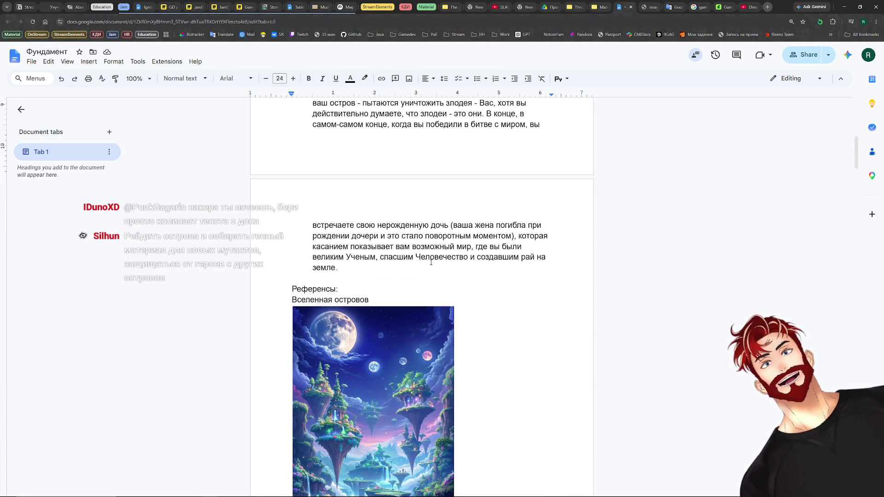
pyautogui.scroll(-2, 431, 262)
pyautogui.click(397, 273)
pyautogui.scroll(-1, 504, 263)
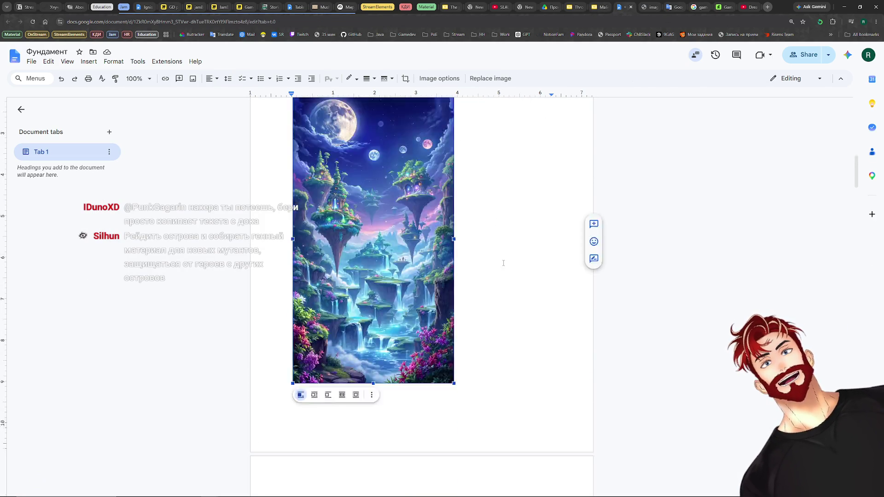
pyautogui.scroll(-5, 502, 264)
pyautogui.scroll(-5, 499, 263)
pyautogui.scroll(-5, 496, 263)
pyautogui.scroll(-5, 491, 263)
pyautogui.scroll(-5, 492, 263)
pyautogui.scroll(1, 469, 263)
pyautogui.click(443, 264)
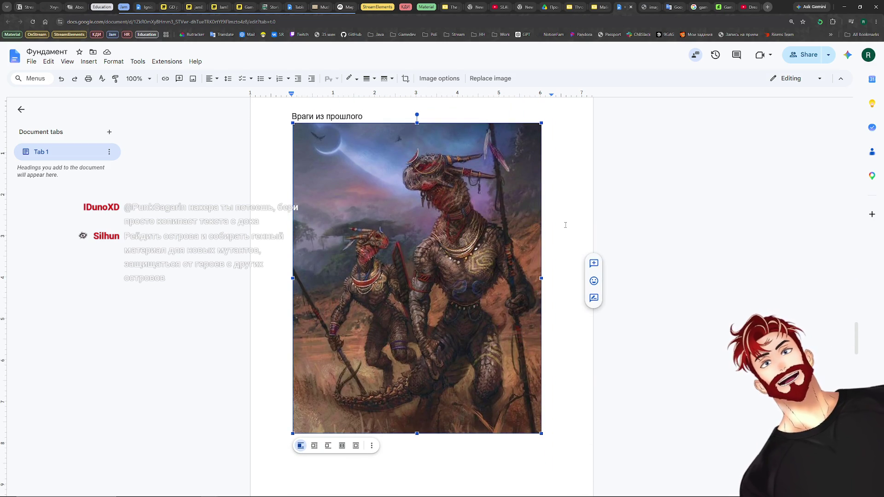
pyautogui.hotkey('ctrl', 'c')
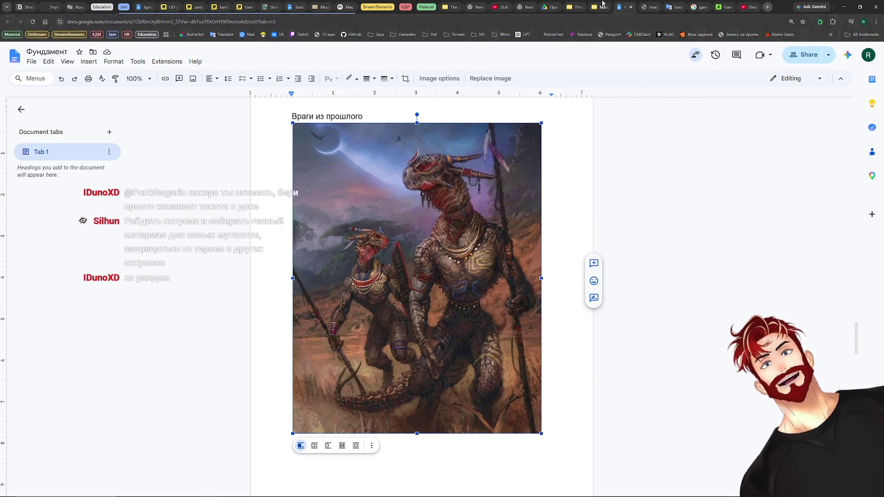
pyautogui.click(598, 7)
pyautogui.hotkey('ctrl', 'v')
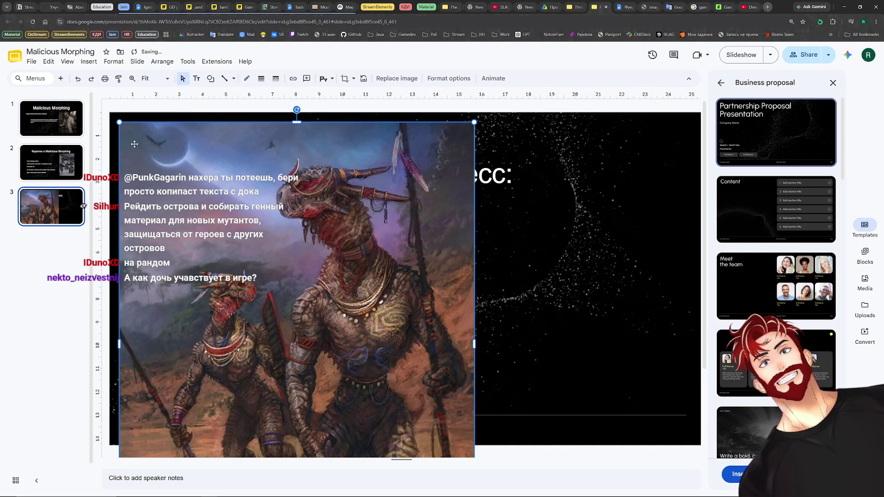
# Shrink the lizard-warrior image, park it on the slide's right, and start a new line under Постройка.
pyautogui.moveTo(121, 124); pyautogui.dragTo(245, 276)
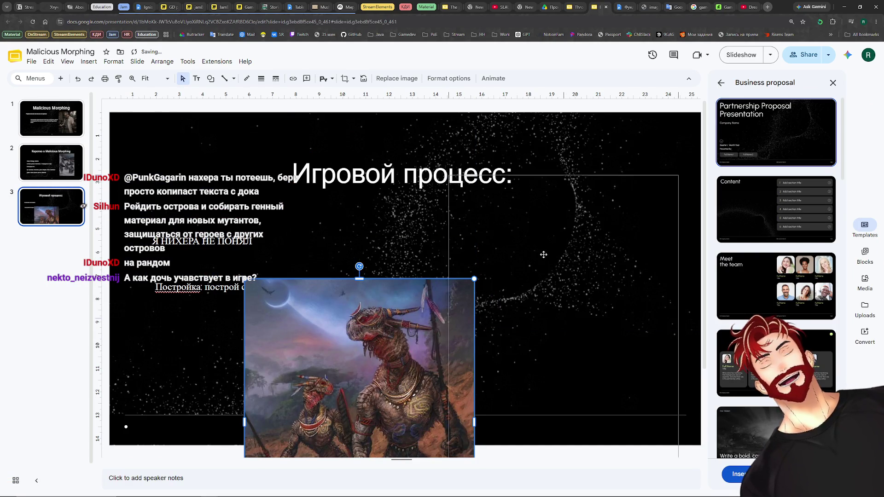
pyautogui.moveTo(286, 303); pyautogui.dragTo(485, 181)
pyautogui.moveTo(443, 154); pyautogui.dragTo(493, 216)
pyautogui.moveTo(574, 304); pyautogui.dragTo(589, 246)
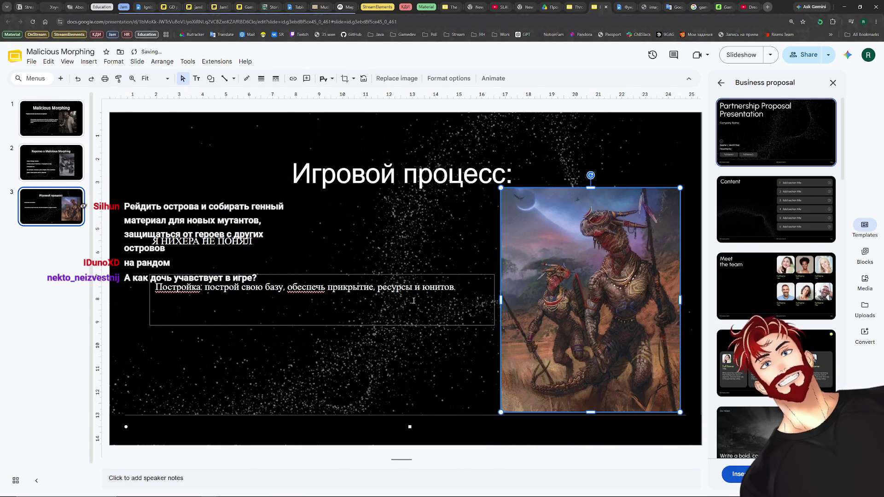
pyautogui.click(238, 295)
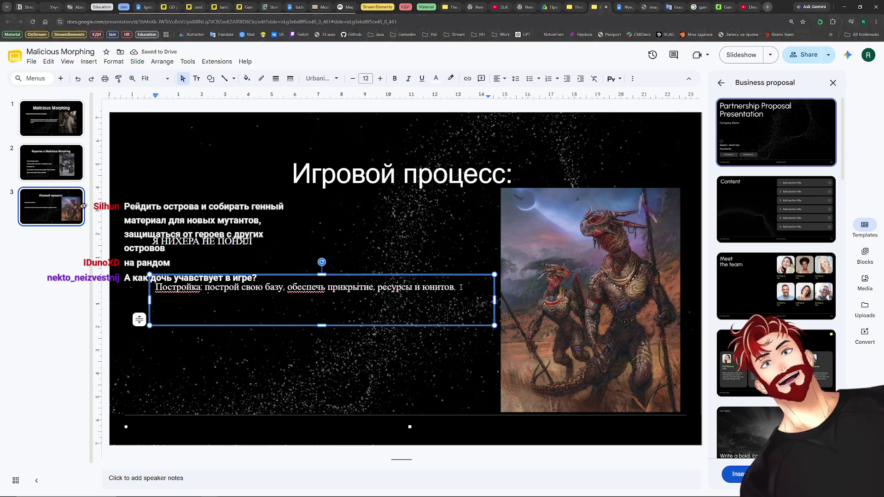
pyautogui.press('Return')
pyautogui.press('Return')
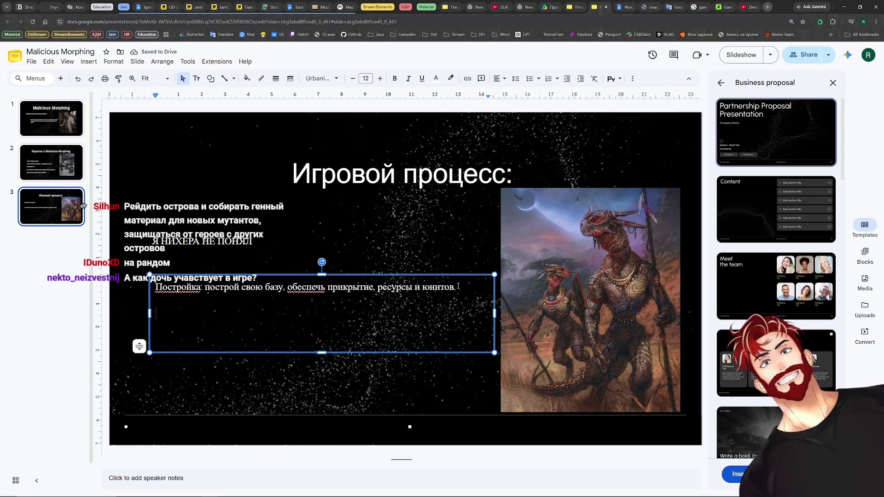
pyautogui.write('Рейды:')
pyautogui.write('роводишь налёты в другие миры')
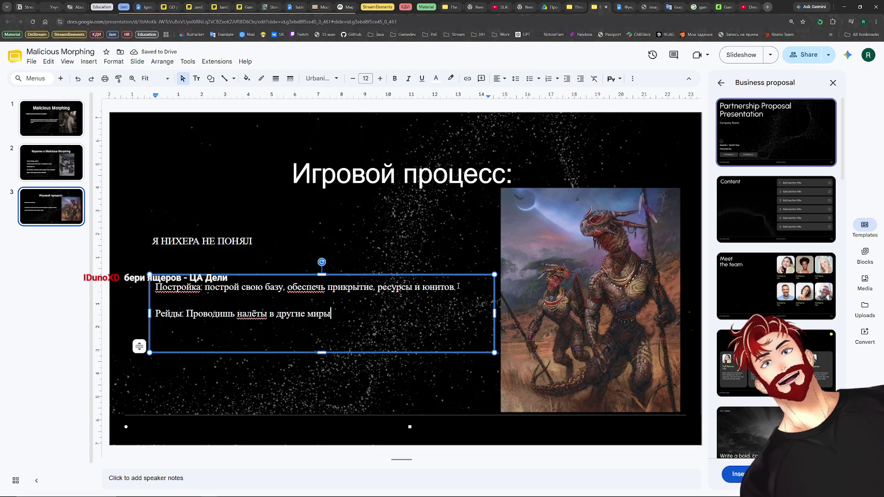
pyautogui.write('.')
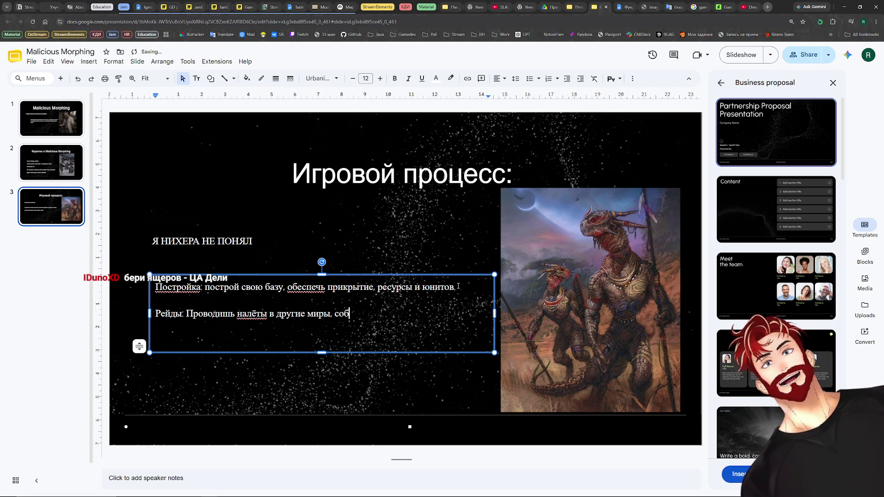
pyautogui.write('хваты')
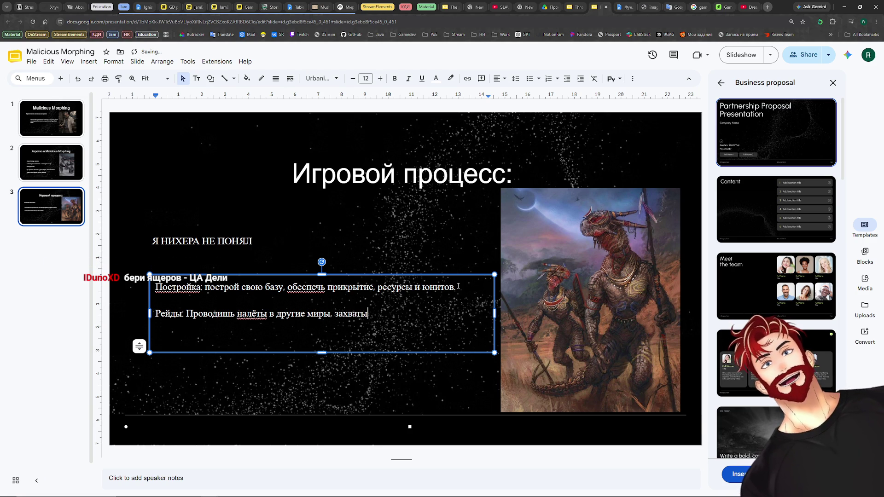
pyautogui.write('ешь, подчиняешь, раск')
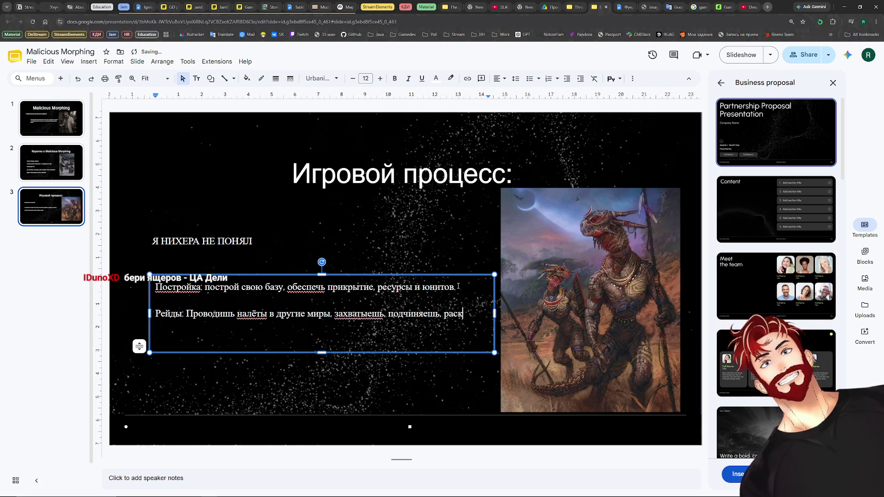
# Write the Рейды and Сюжет points beneath Постройка, fixing typos along the way.
pyautogui.press('Return')
pyautogui.press('Return')
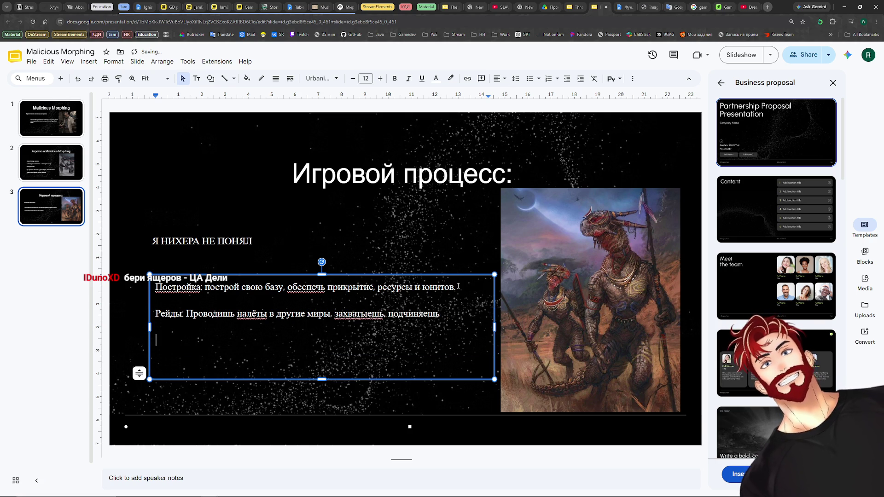
pyautogui.write('Сюжет: Раскручиваешь клу')
pyautogui.press('BackSpace')
pyautogui.press('BackSpace')
pyautogui.press('BackSpace')
pyautogui.press('BackSpace')
pyautogui.press('BackSpace')
pyautogui.write('временный клубок,')
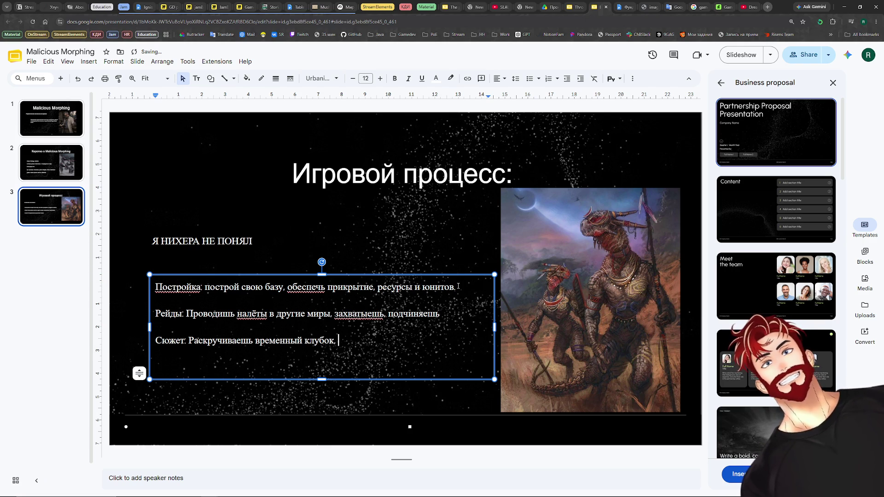
pyautogui.write(' навая больше подроб')
pyautogui.write('бс')
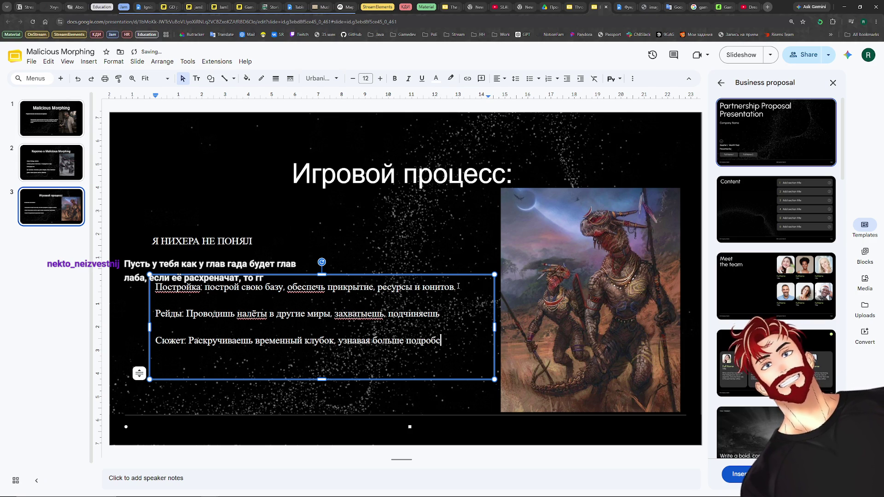
pyautogui.press('BackSpace')
pyautogui.write('ностей про се')
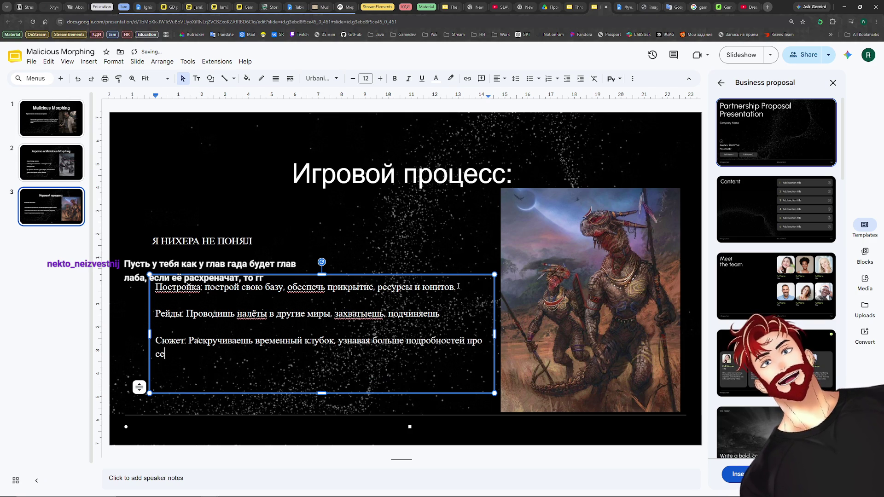
pyautogui.write('ько изполь')
pyautogui.press('BackSpace')
pyautogui.press('BackSpace')
pyautogui.press('BackSpace')
pyautogui.press('BackSpace')
pyautogui.write('прошлого, но и из будущего')
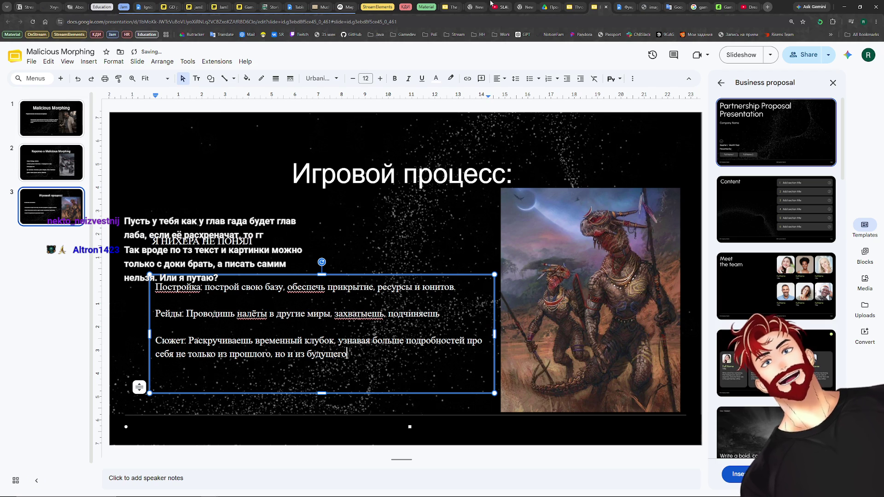
# Browse the Throne of Drones deck up to its USP slide for reference, then return.
pyautogui.click(595, 5)
pyautogui.click(43, 249)
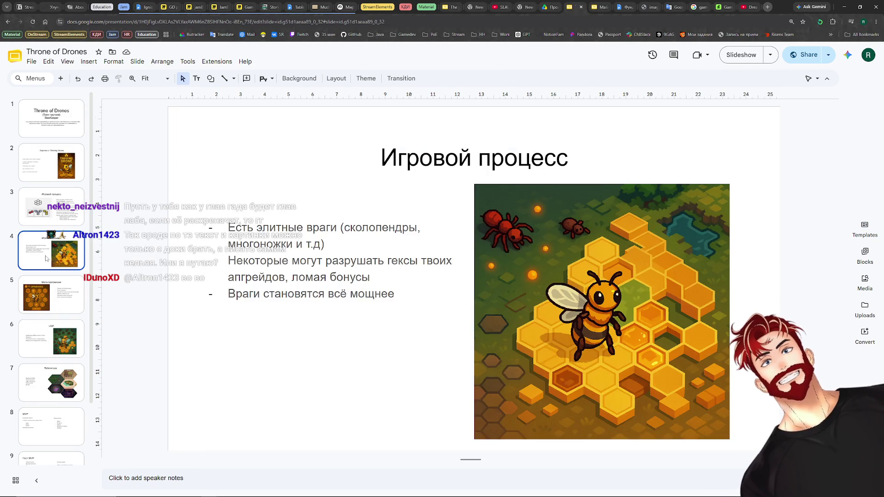
pyautogui.click(43, 293)
pyautogui.click(48, 340)
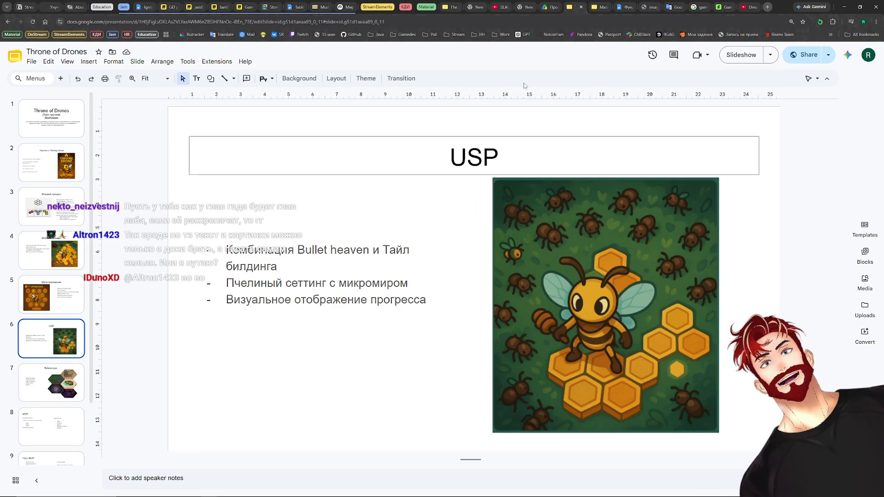
pyautogui.click(598, 6)
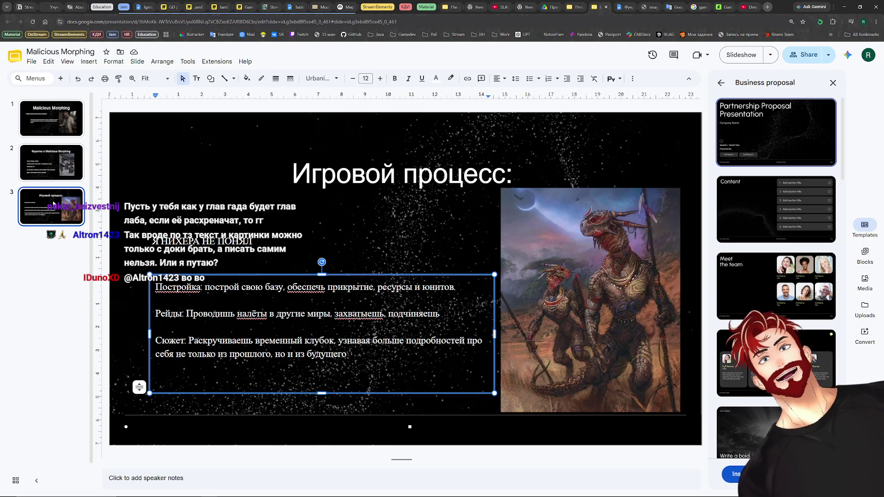
# Duplicate the gameplay slide as slide 4 and retitle it USP.
pyautogui.rightClick(46, 206)
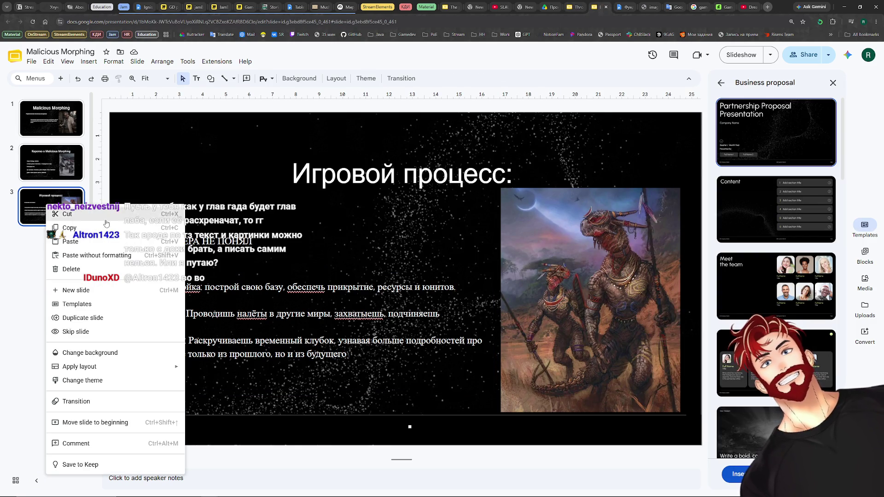
pyautogui.click(87, 322)
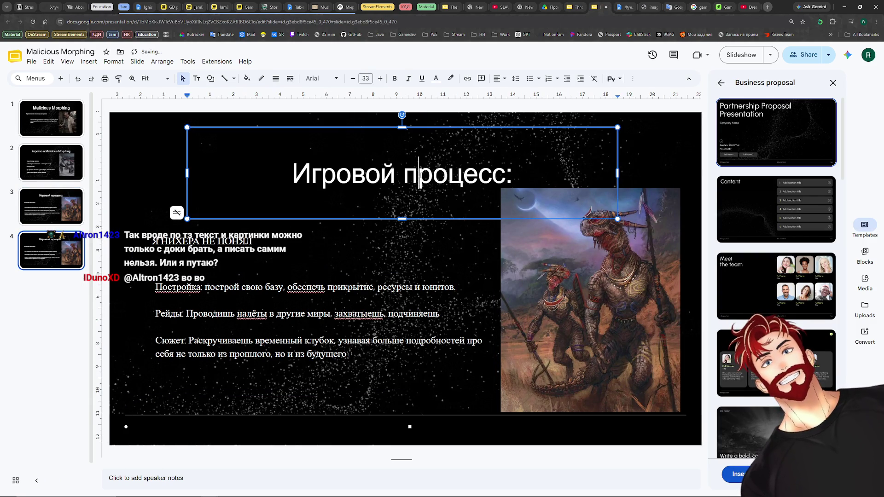
pyautogui.tripleClick(445, 180)
pyautogui.write('USP')
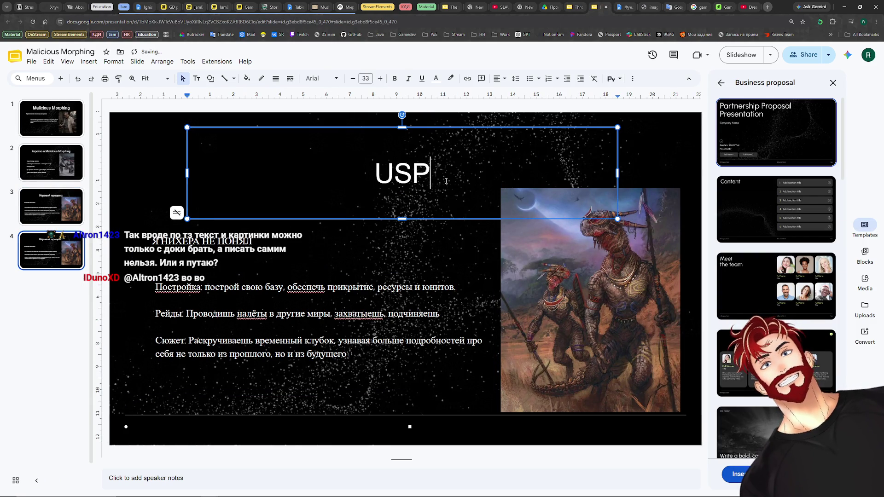
# Delete the lizard-warrior image from the USP slide and select the body text for replacement.
pyautogui.click(566, 300)
pyautogui.press('Delete')
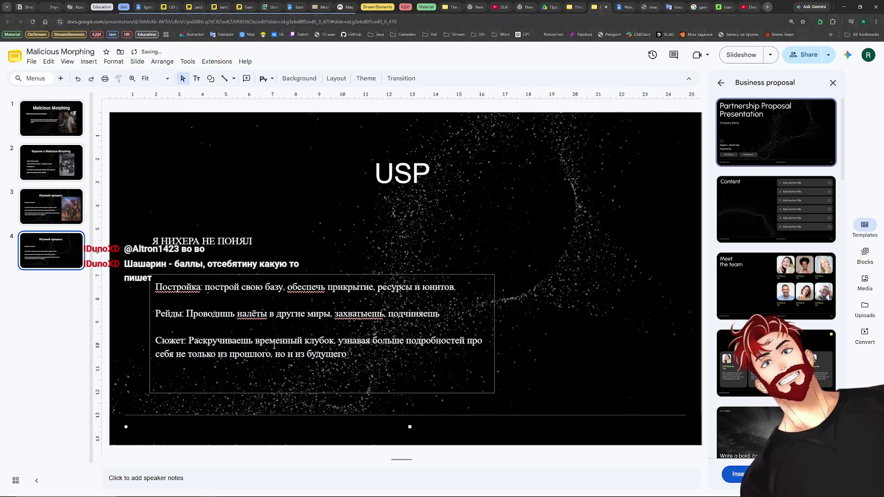
pyautogui.click(407, 347)
pyautogui.hotkey('ctrl', 'a')
pyautogui.write('Eybrfk')
# Write the first point ending 'равнодушным' and delete the stray Я НИХЕРА НЕ ПОНЯЛ text box.
pyautogui.hotkey('ctrl', 'a')
pyautogui.write('Уникальный, сложный')
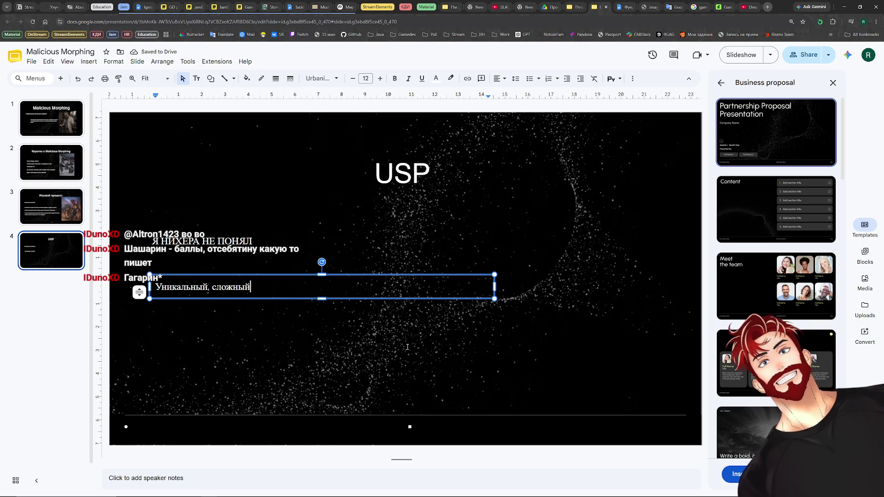
pyautogui.write(' сюжет')
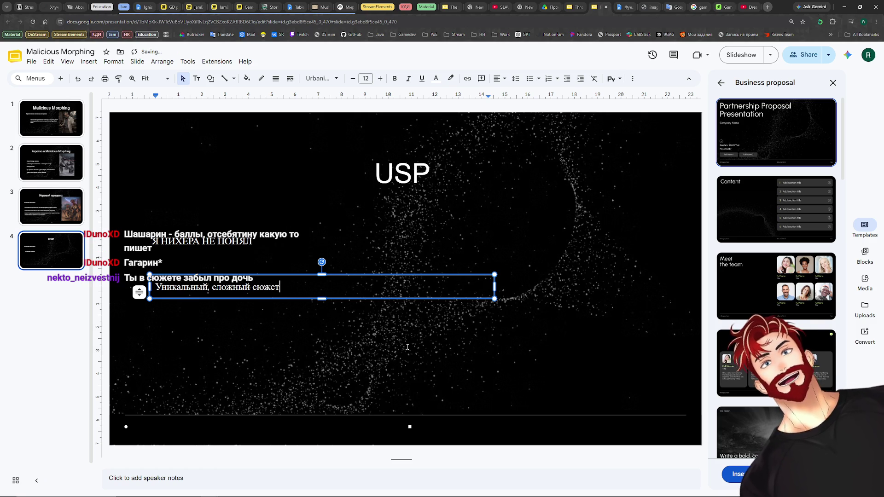
pyautogui.write(', который никого ')
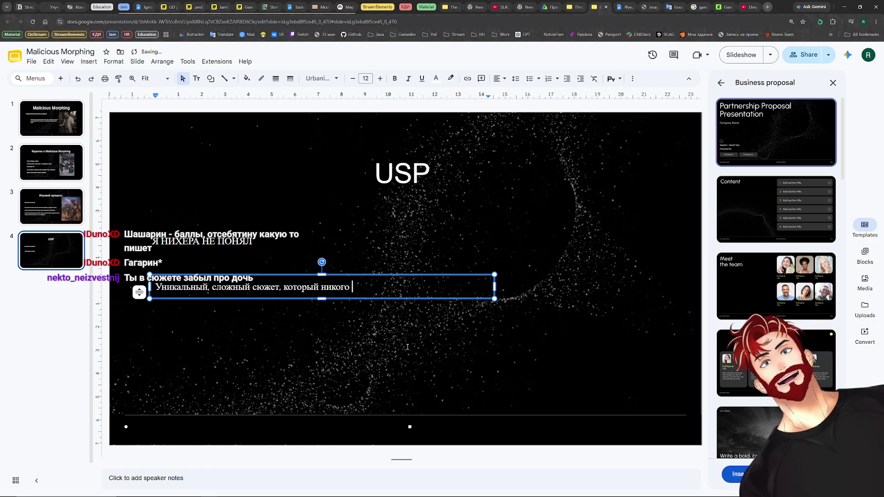
pyautogui.write('не оставит равнодушым')
pyautogui.press('BackSpace')
pyautogui.press('BackSpace')
pyautogui.press('BackSpace')
pyautogui.write('шным.')
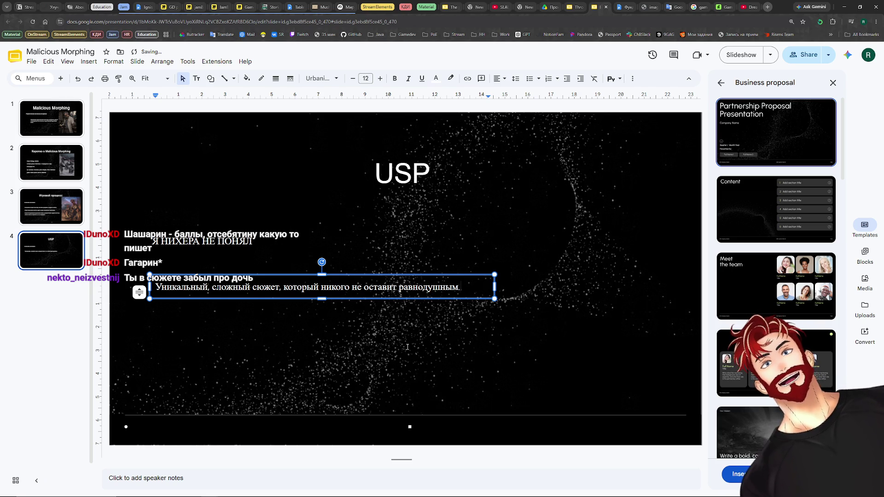
pyautogui.click(181, 242)
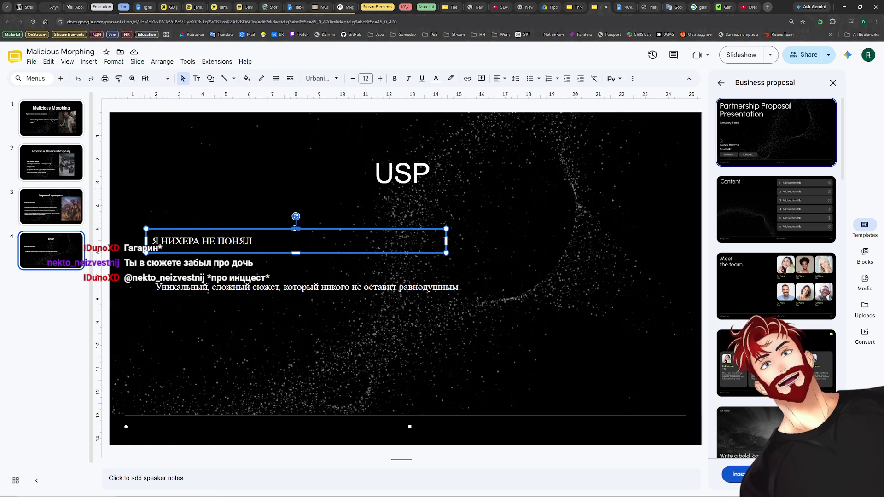
pyautogui.press('Escape')
pyautogui.press('Delete')
pyautogui.click(459, 287)
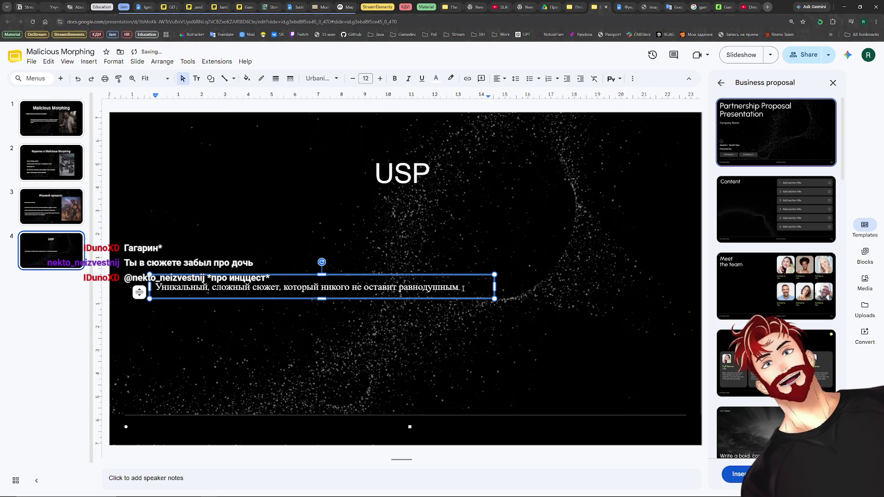
# Add the time-loop strategy, past-and-future meeting and well-developed characters points.
pyautogui.press('Return')
pyautogui.press('Return')
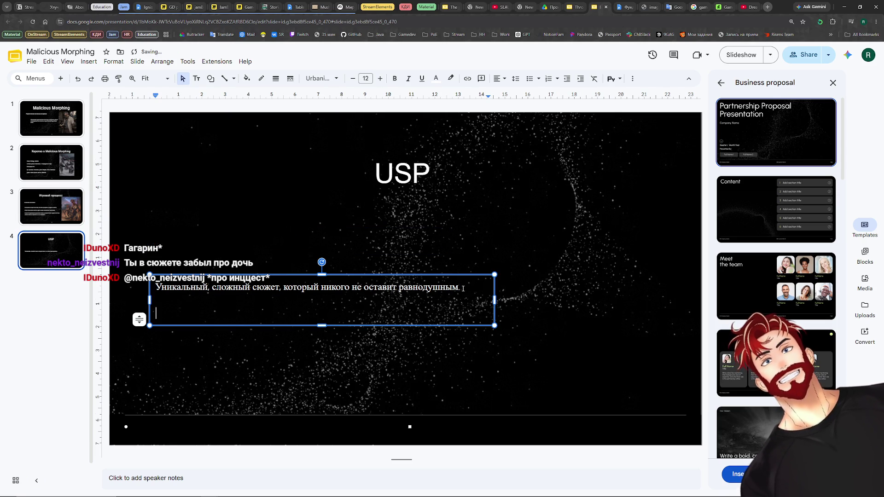
pyautogui.write('Страте')
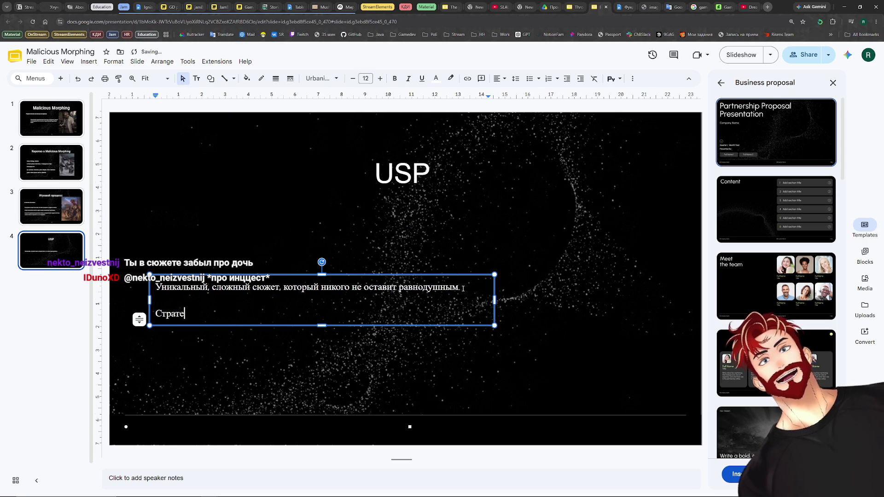
pyautogui.write('менным')
pyautogui.write('и петлями')
pyautogui.press('Return')
pyautogui.press('Return')
pyautogui.write('Встреча с собой из')
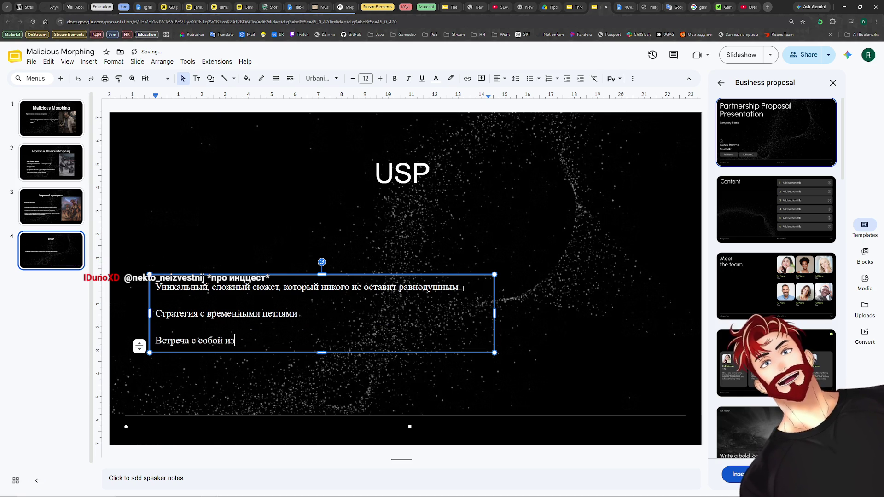
pyautogui.press('BackSpace')
pyautogui.press('BackSpace')
pyautogui.press('BackSpace')
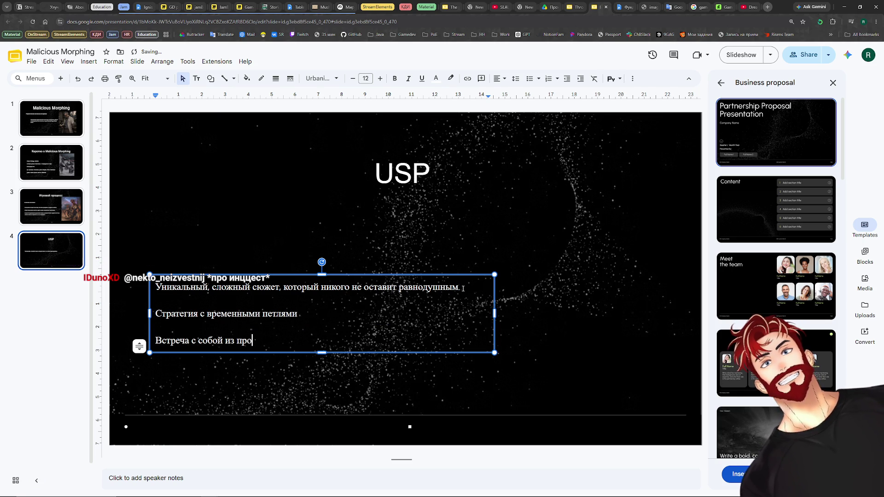
pyautogui.write('шлого и будущего.')
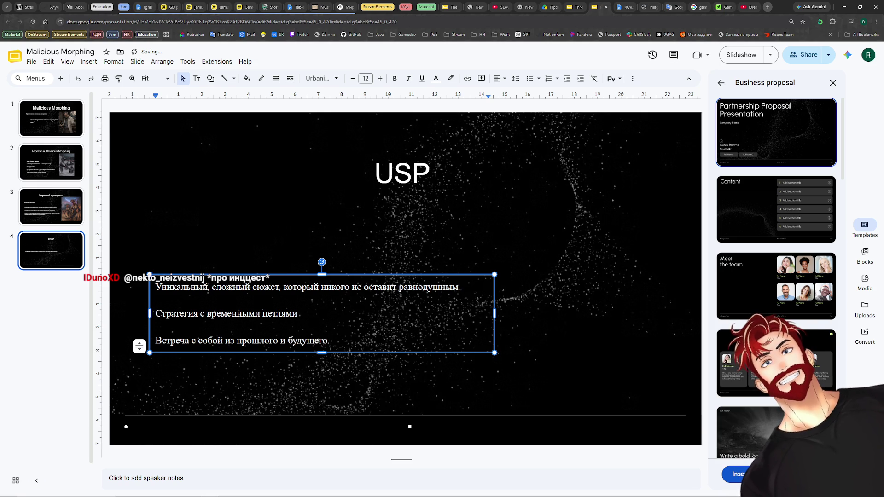
pyautogui.press('Return')
pyautogui.write('каль')
pyautogui.press('BackSpace')
pyautogui.press('BackSpace')
pyautogui.press('BackSpace')
pyautogui.write('тересные и ')
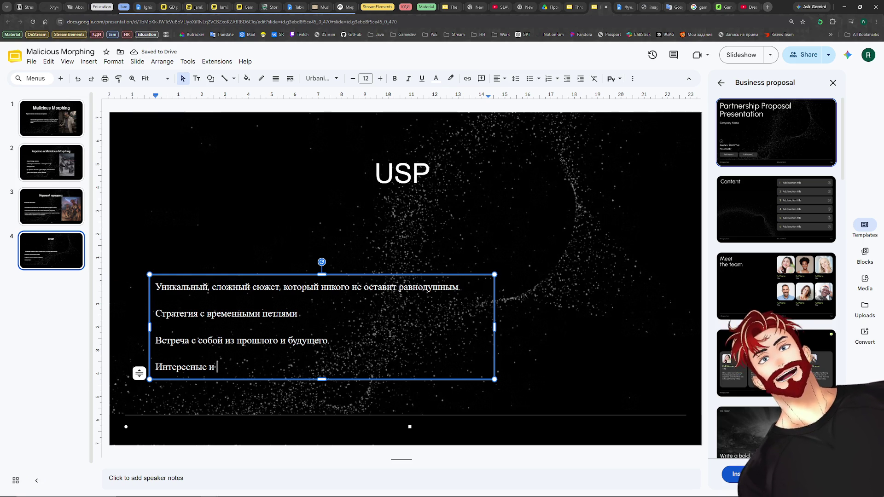
pyautogui.write('и')
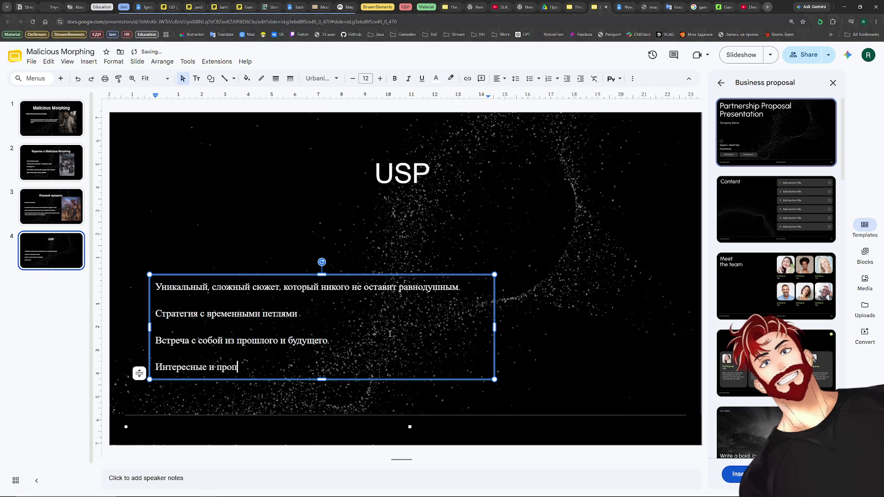
pyautogui.write('впи')
pyautogui.press('BackSpace')
pyautogui.press('BackSpace')
pyautogui.write('прописанные персонажи, к')
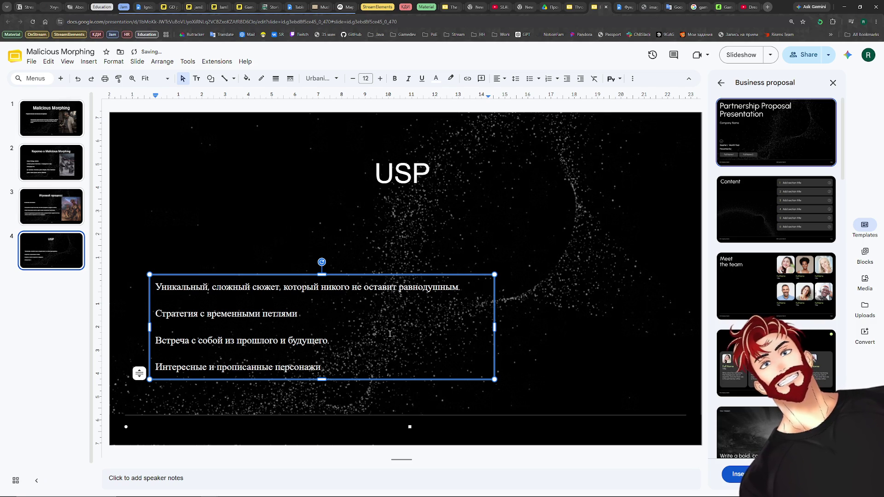
pyautogui.write('оторые раскрываются с разных сторон')
pyautogui.press('Return')
pyautogui.press('BackSpace')
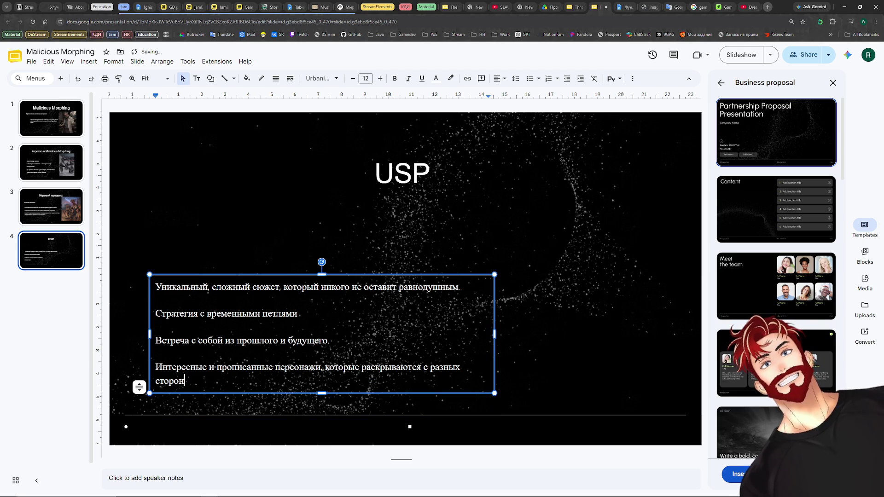
# Leave the text box and switch over to the Фундамент reference document.
pyautogui.click(241, 416)
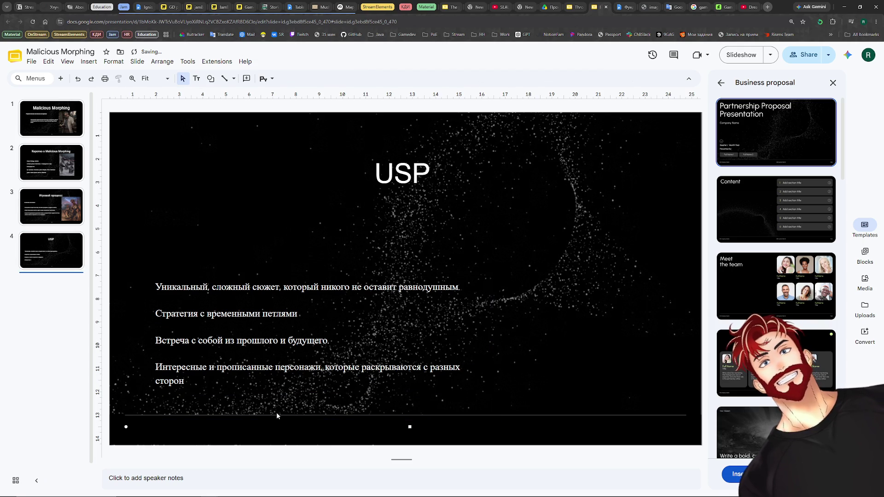
pyautogui.hotkey('alt', 'Tab')
pyautogui.hotkey('alt', 'Tab')
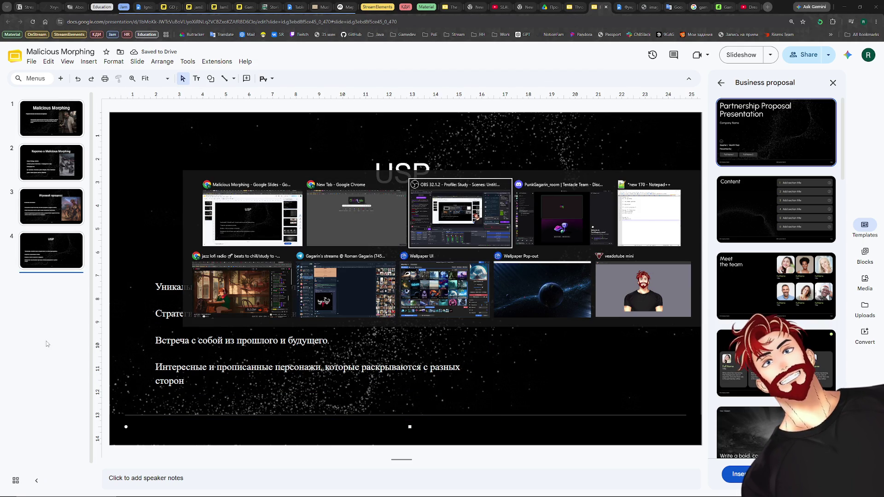
pyautogui.press('Escape')
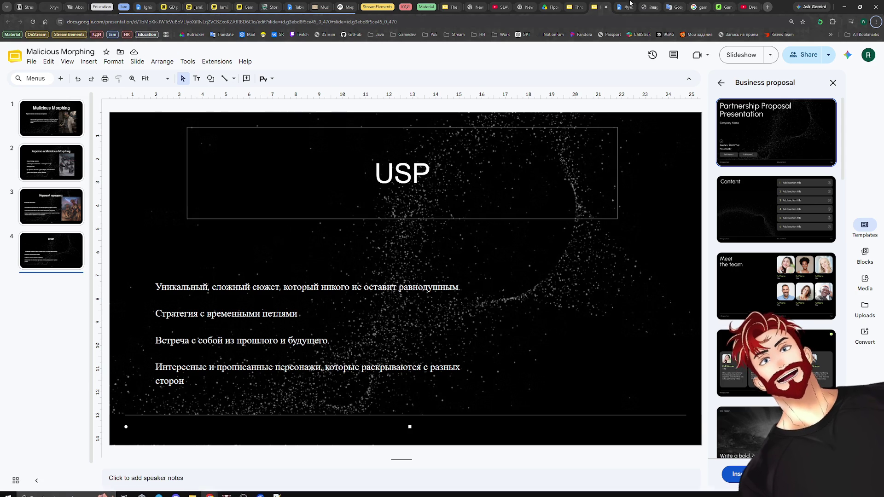
pyautogui.hotkey('ctrl', 'Tab')
pyautogui.scroll(-5, 536, 247)
pyautogui.scroll(-1, 531, 243)
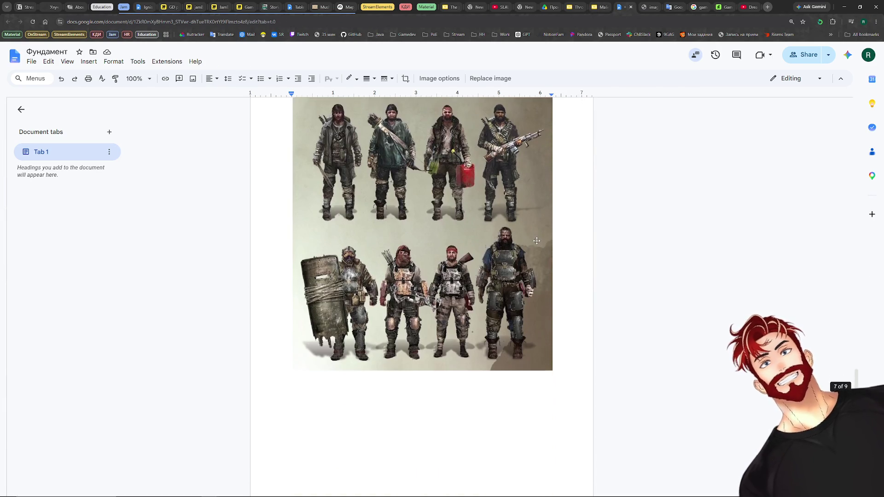
pyautogui.scroll(-1, 528, 240)
pyautogui.scroll(-4, 525, 237)
pyautogui.scroll(-3, 524, 237)
pyautogui.scroll(5, 525, 237)
pyautogui.scroll(10, 525, 237)
pyautogui.scroll(10, 525, 236)
pyautogui.scroll(8, 525, 236)
pyautogui.scroll(8, 525, 237)
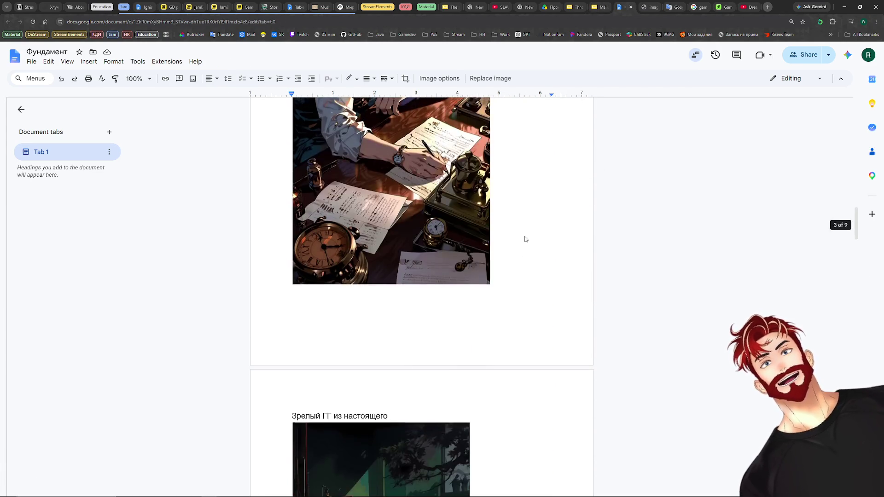
pyautogui.scroll(8, 524, 237)
pyautogui.scroll(8, 524, 236)
# Pick the scientist image under Зрелый ГГ из настоящего and return to the Malicious Morphing deck.
pyautogui.click(386, 329)
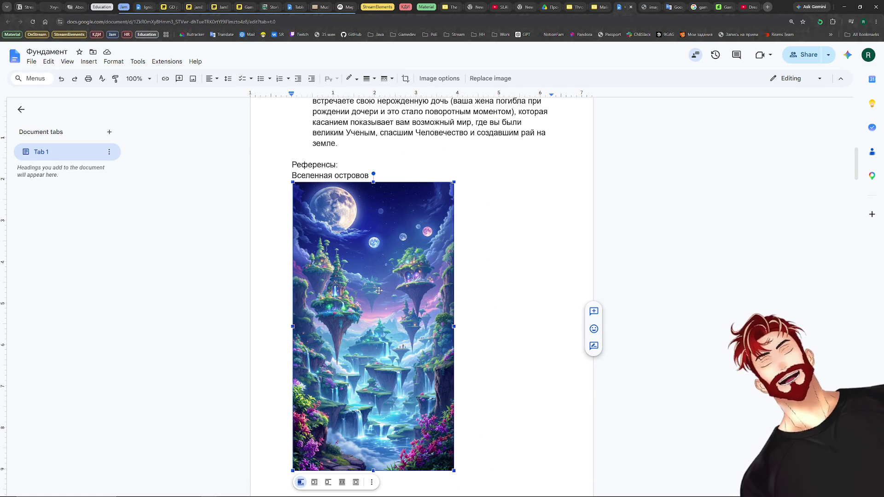
pyautogui.scroll(-5, 416, 271)
pyautogui.scroll(-3, 415, 271)
pyautogui.click(483, 241)
pyautogui.scroll(-5, 523, 244)
pyautogui.click(464, 240)
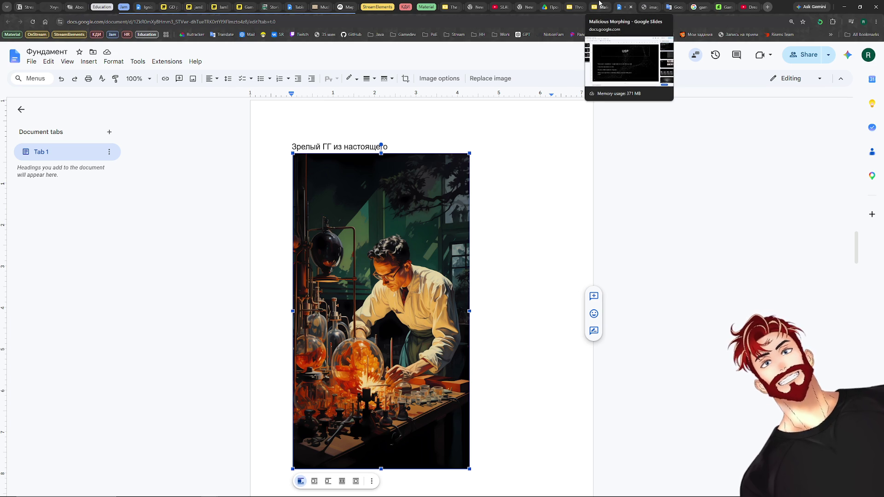
pyautogui.click(600, 6)
# Paste the scientist image onto the USP slide, shrink it and place it on the right.
pyautogui.hotkey('ctrl', 'v')
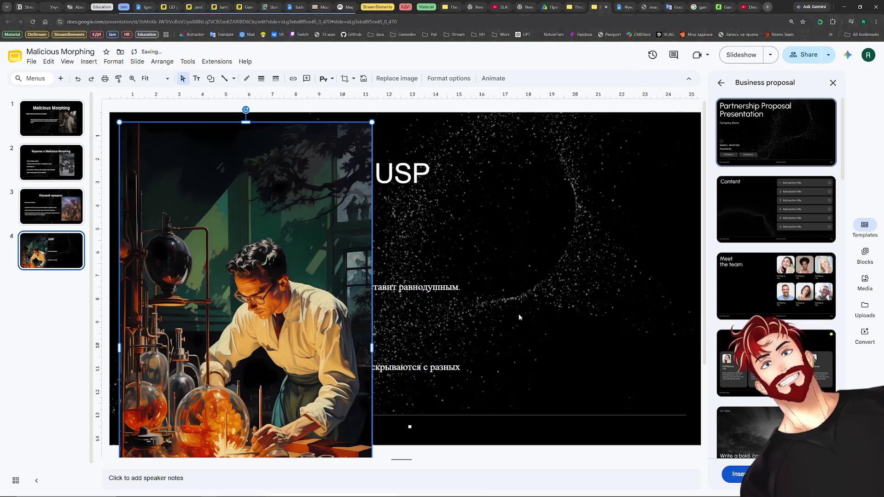
pyautogui.moveTo(119, 122); pyautogui.dragTo(199, 266)
pyautogui.moveTo(284, 349); pyautogui.dragTo(587, 210)
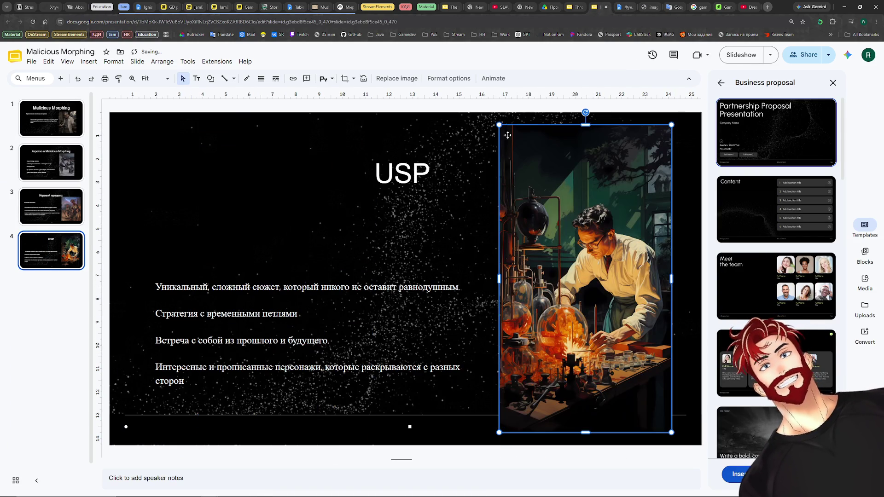
pyautogui.moveTo(499, 126); pyautogui.dragTo(525, 171)
pyautogui.moveTo(590, 285); pyautogui.dragTo(575, 260)
# Move the selling-points box higher and start a new line for the Генерация миров point.
pyautogui.click(236, 384)
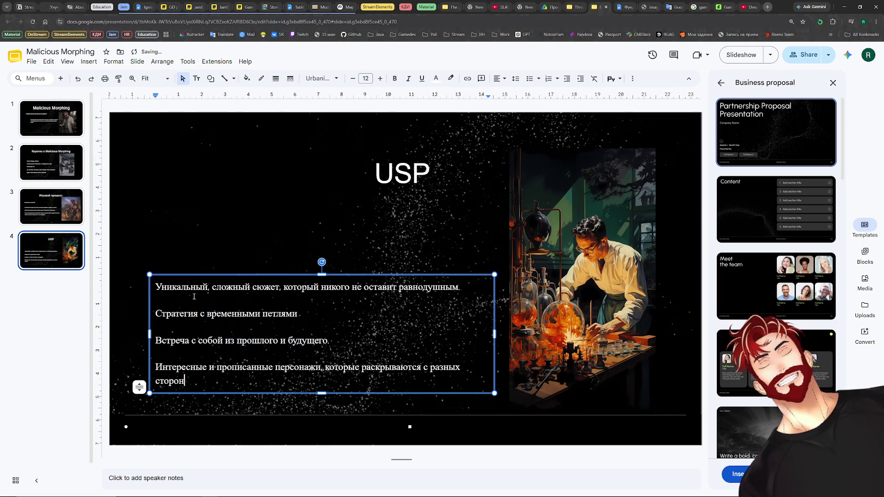
pyautogui.moveTo(335, 274); pyautogui.dragTo(333, 214)
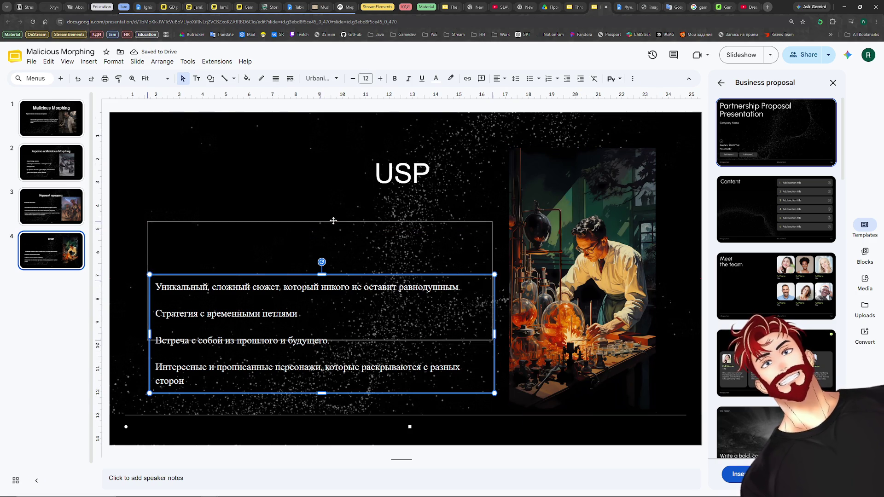
pyautogui.click(220, 319)
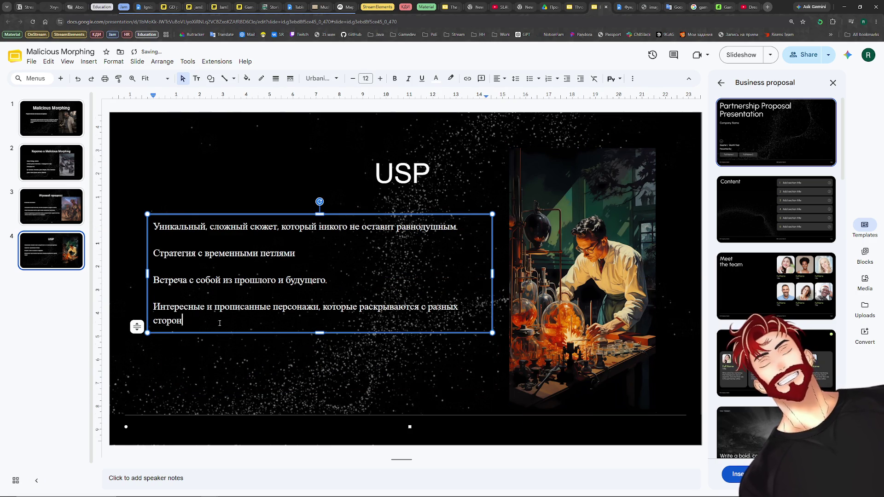
pyautogui.press('Return')
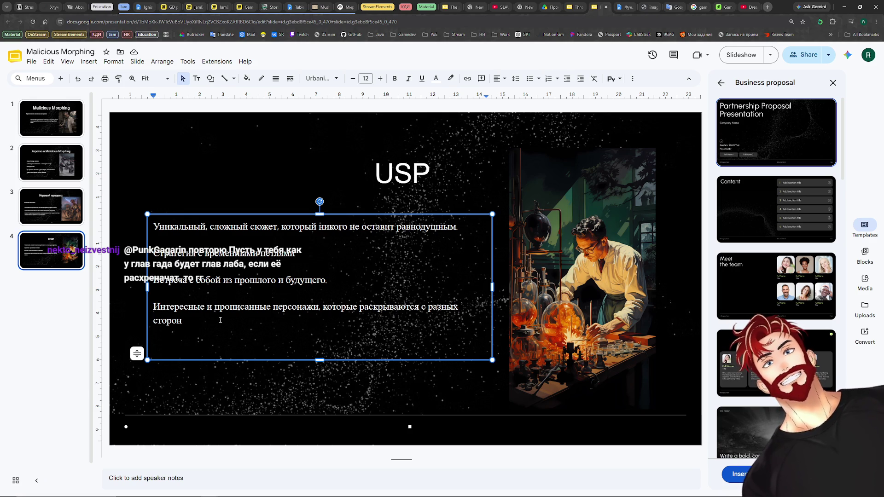
pyautogui.write('Генерация миров')
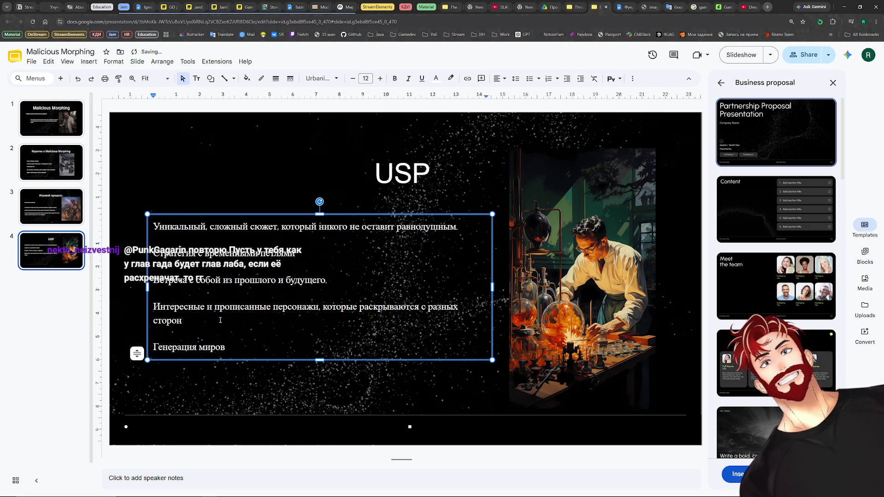
pyautogui.write(' и бесконечная реиграбельность')
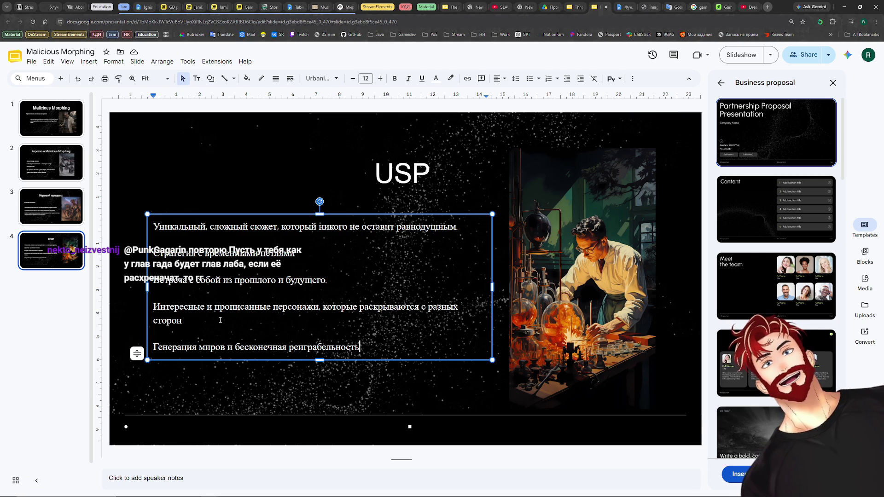
# Start an extra line on the gameplay slide, then erase it and the leftover empty lines.
pyautogui.click(51, 206)
pyautogui.click(355, 352)
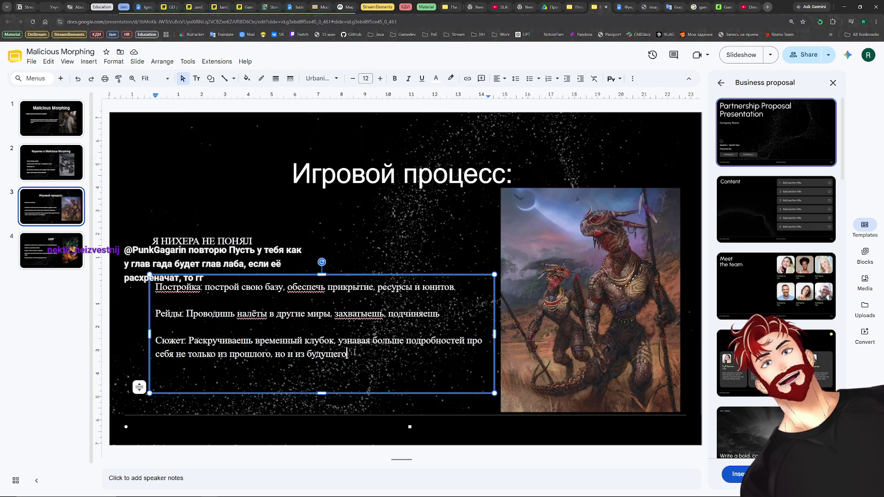
pyautogui.press('Return')
pyautogui.press('Return')
pyautogui.write('Главная лаб')
pyautogui.press('BackSpace')
pyautogui.press('BackSpace')
pyautogui.press('BackSpace')
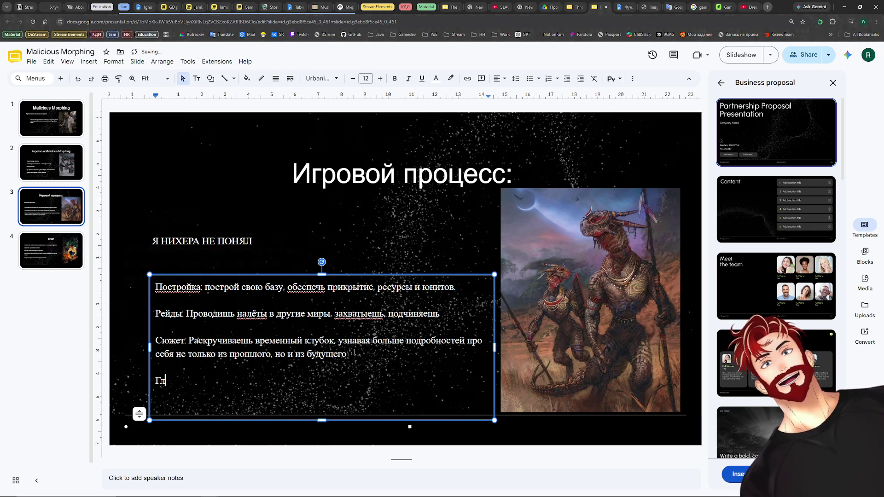
pyautogui.press('BackSpace')
pyautogui.press('BackSpace')
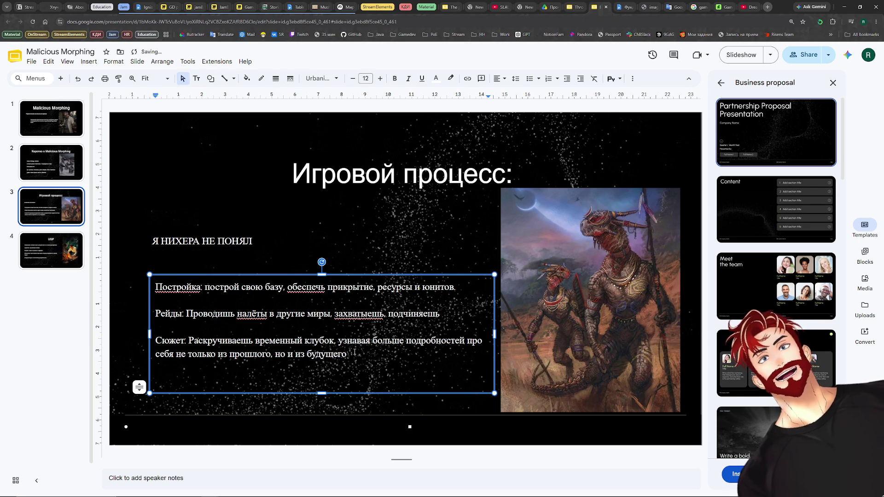
# Copy the References title from the Throne of Drones deck and return to the USP slide's options.
pyautogui.click(49, 353)
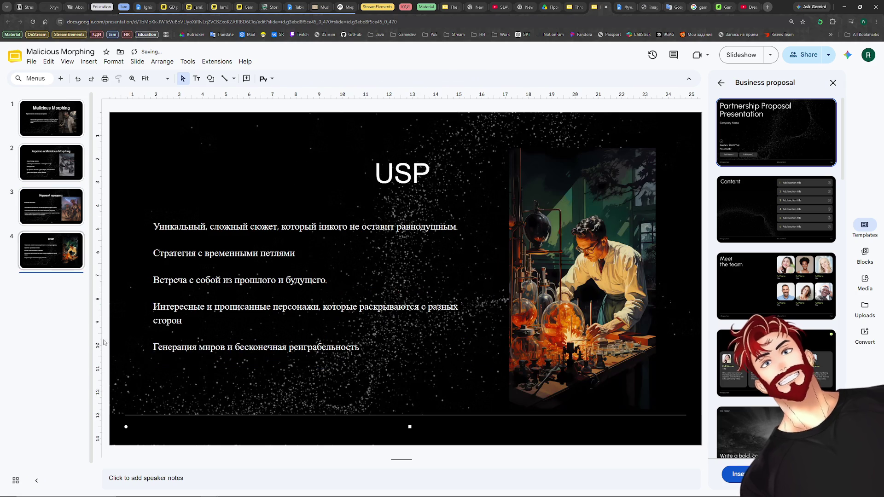
pyautogui.click(561, 6)
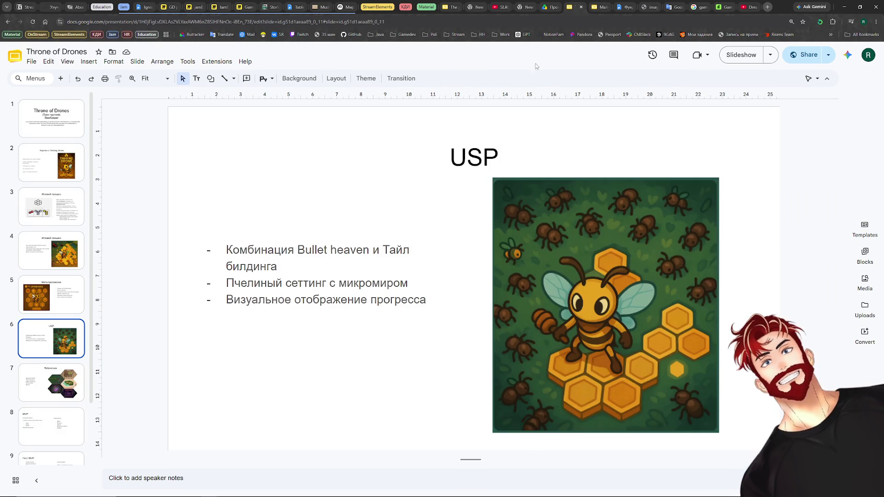
pyautogui.press('Down')
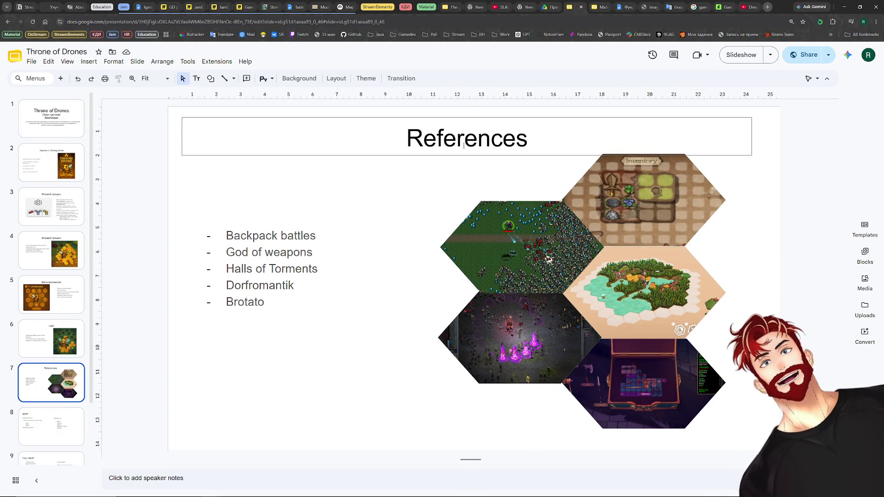
pyautogui.click(465, 139)
pyautogui.hotkey('ctrl', 'a')
pyautogui.hotkey('ctrl', 'c')
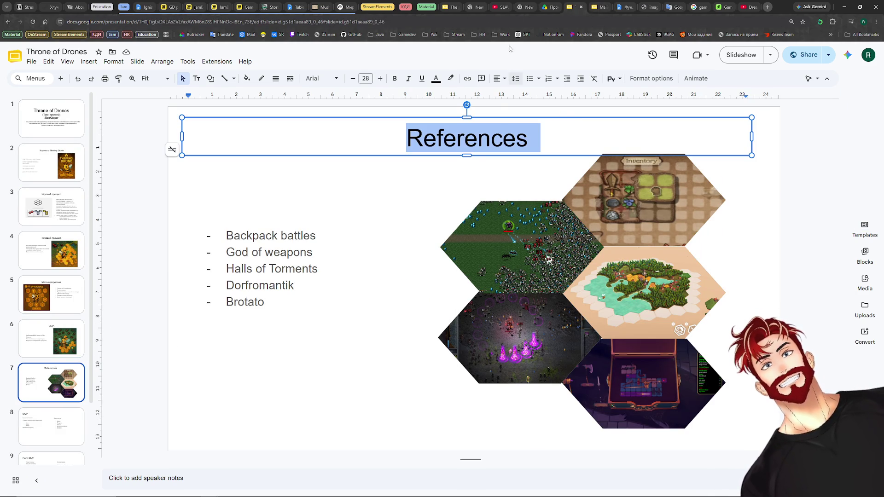
pyautogui.click(603, 5)
pyautogui.rightClick(48, 248)
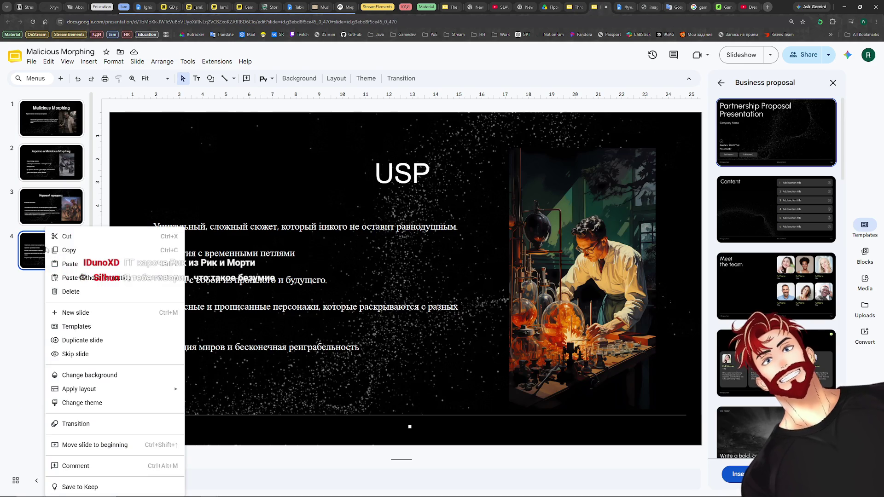
# Duplicate the USP slide and give the copy a white References title.
pyautogui.click(77, 340)
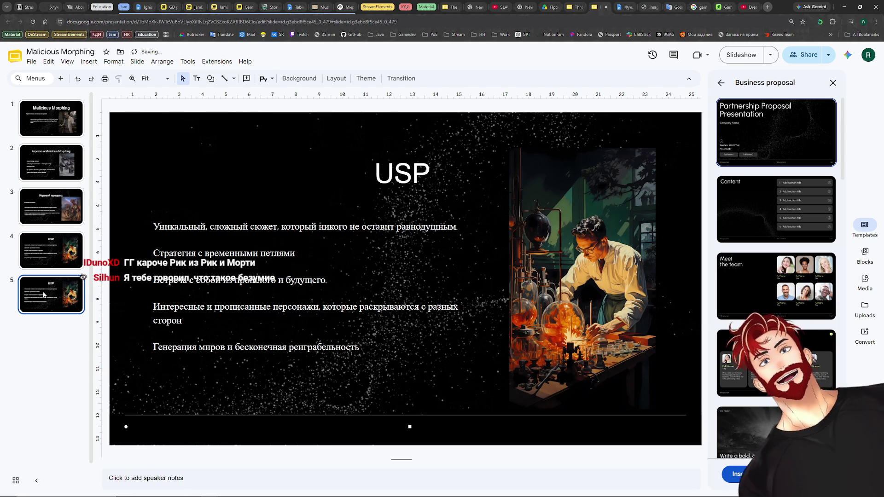
pyautogui.click(437, 177)
pyautogui.hotkey('ctrl', 'a')
pyautogui.hotkey('ctrl', 'v')
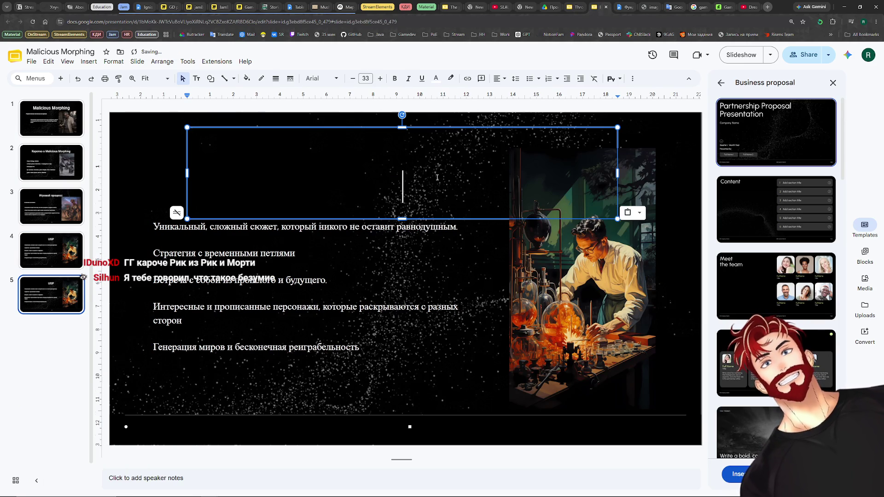
pyautogui.press('BackSpace')
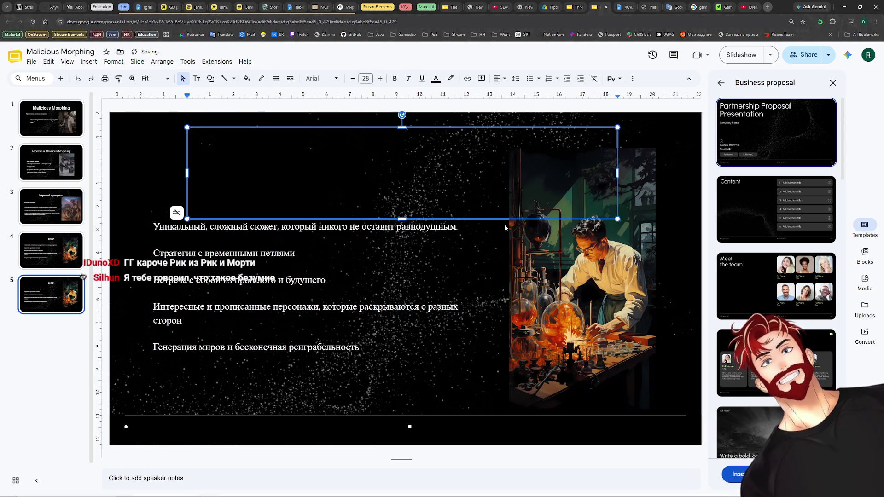
pyautogui.write('Ку')
pyautogui.press('BackSpace')
pyautogui.press('BackSpace')
pyautogui.write('Ку')
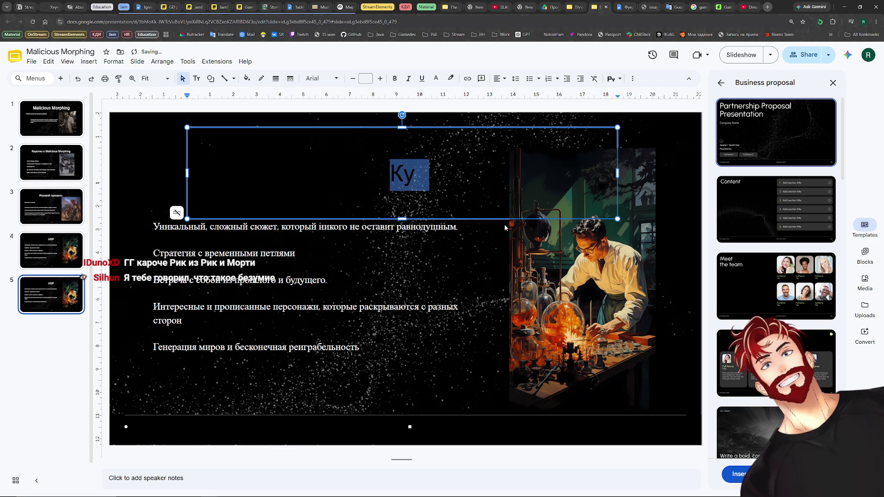
pyautogui.press('BackSpace')
pyautogui.press('BackSpace')
pyautogui.hotkey('ctrl', 'v')
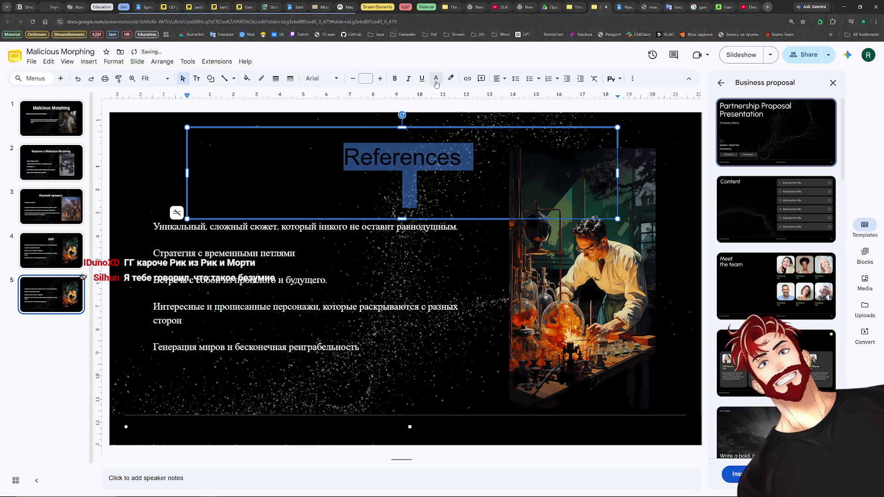
pyautogui.click(436, 78)
pyautogui.click(520, 153)
pyautogui.click(402, 155)
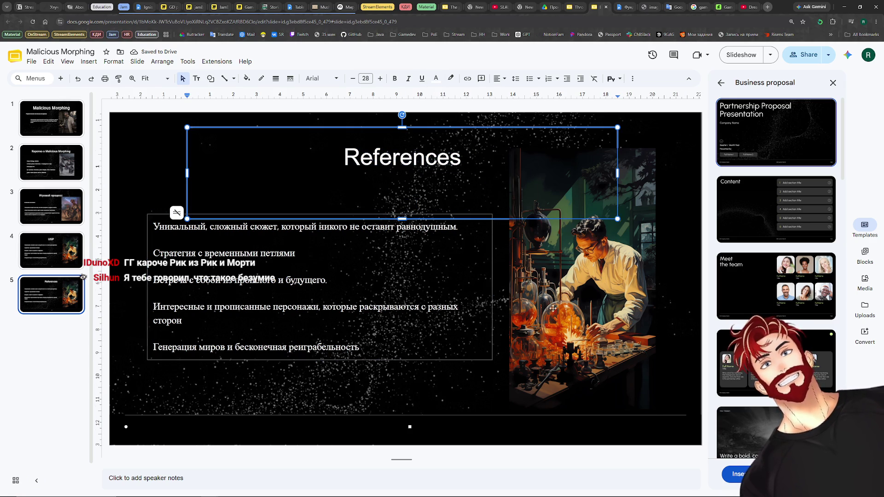
# Remove the scientist image and clear all the bullet text from the References slide.
pyautogui.click(584, 320)
pyautogui.press('Delete')
pyautogui.click(304, 353)
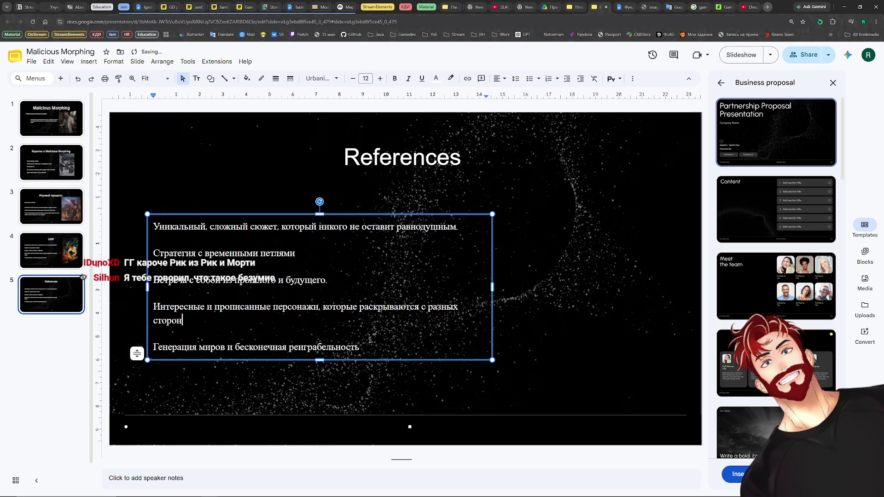
pyautogui.tripleClick(304, 349)
pyautogui.hotkey('ctrl', 'a')
pyautogui.hotkey('ctrl', 'c')
pyautogui.press('Delete')
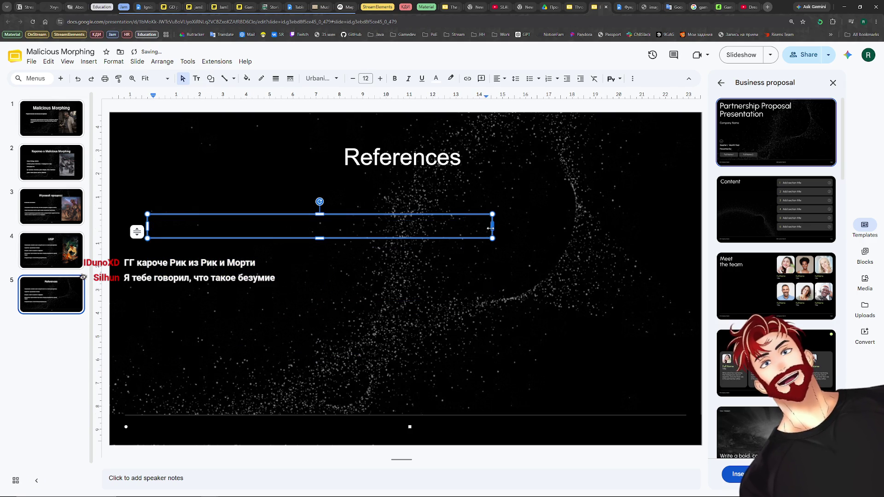
pyautogui.hotkey('ctrl', 'v')
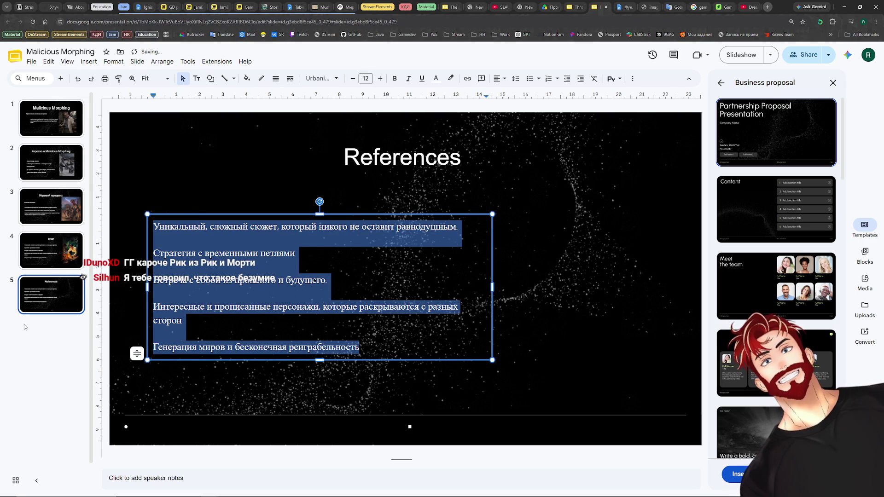
pyautogui.click(49, 293)
pyautogui.rightClick(43, 290)
pyautogui.click(41, 307)
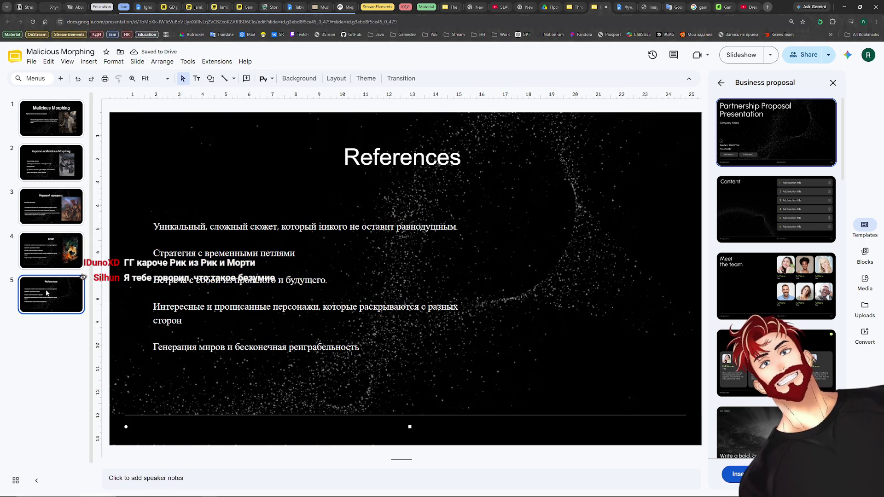
pyautogui.click(314, 289)
pyautogui.hotkey('ctrl', 'a')
pyautogui.press('Delete')
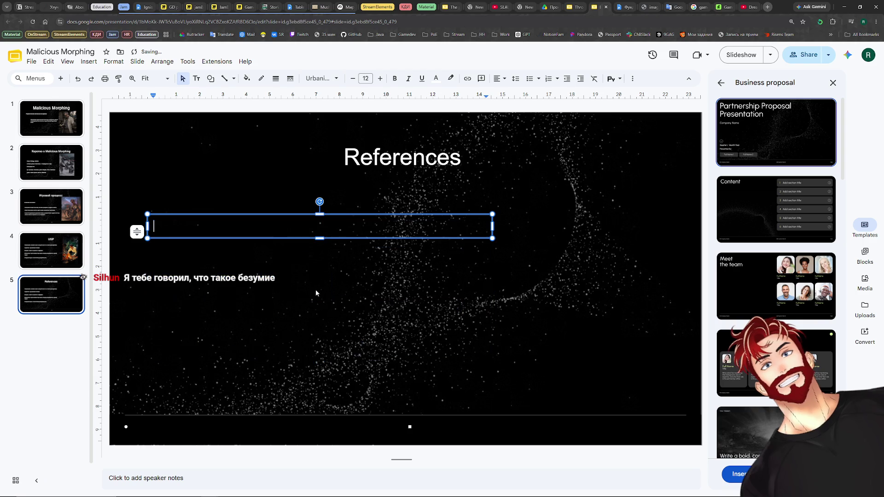
# Select the portrait under Дочь ГГ in the design doc and return to the References slide.
pyautogui.hotkey('ctrl', 'Tab')
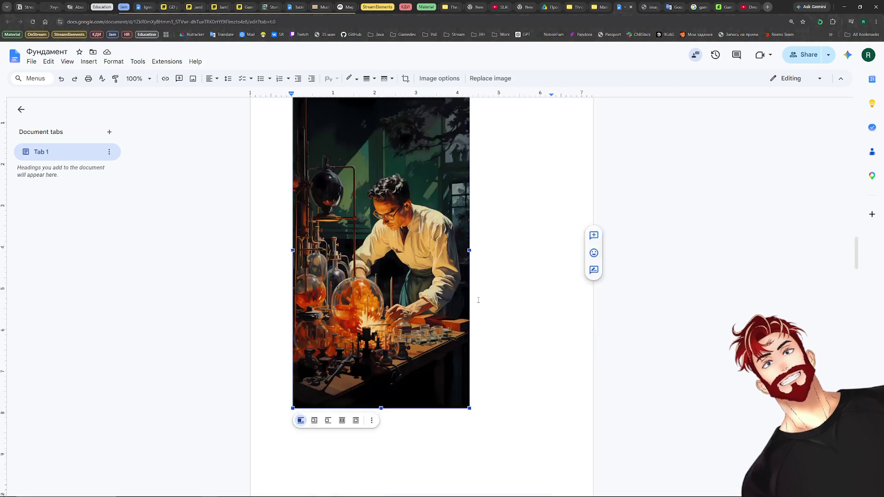
pyautogui.scroll(-5, 480, 301)
pyautogui.scroll(-5, 479, 300)
pyautogui.scroll(-5, 480, 300)
pyautogui.scroll(-5, 480, 300)
pyautogui.scroll(-5, 479, 298)
pyautogui.scroll(-3, 479, 298)
pyautogui.scroll(-4, 478, 298)
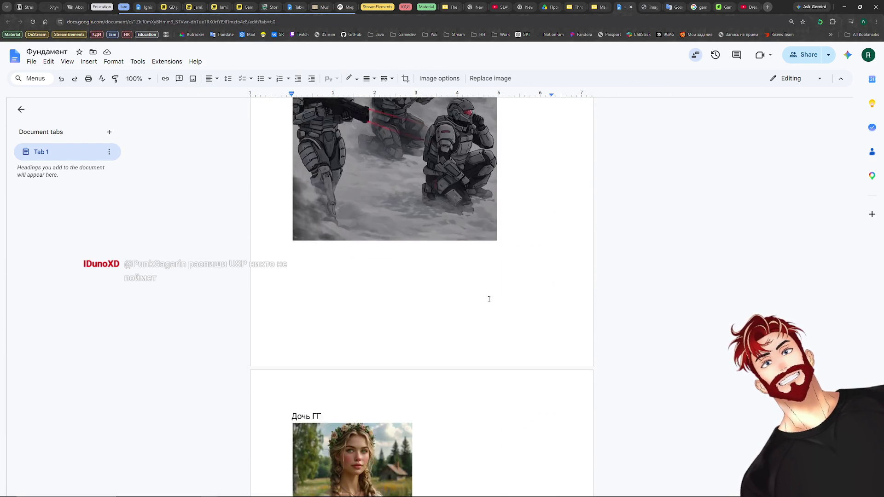
pyautogui.scroll(-3, 487, 297)
pyautogui.click(348, 265)
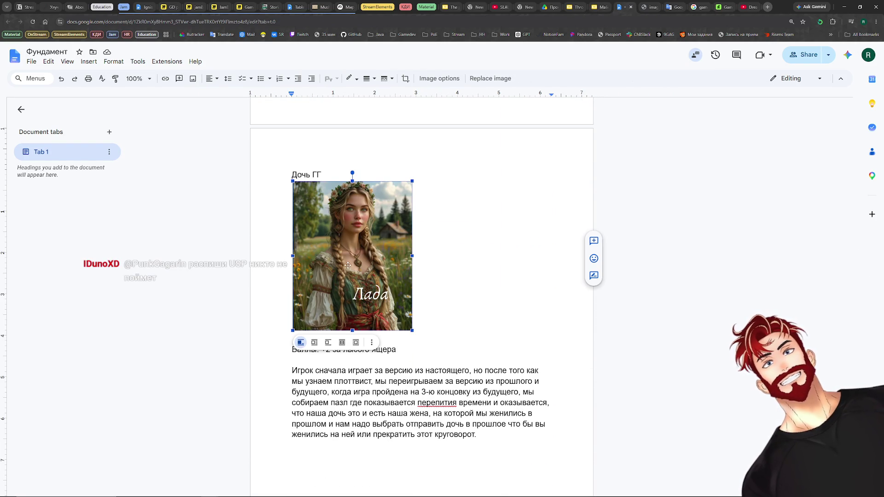
pyautogui.click(601, 6)
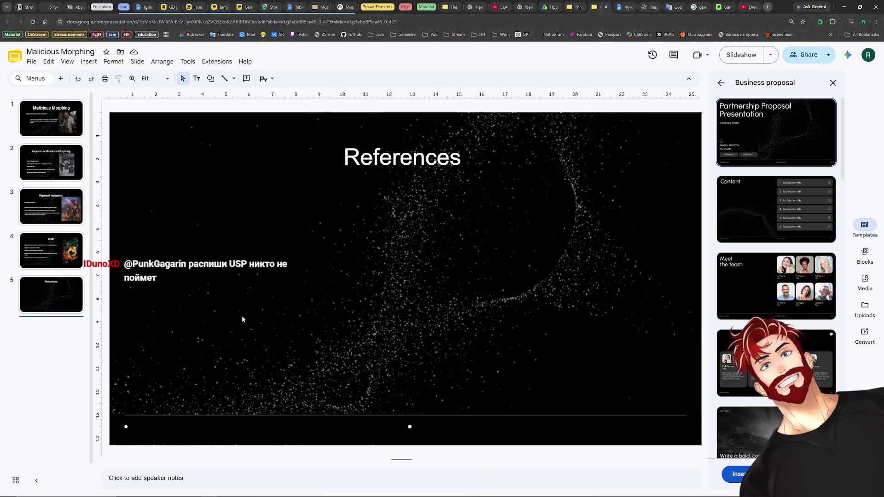
# Paste the copied Лада portrait onto the References slide and place it at the right side.
pyautogui.click(207, 298)
pyautogui.hotkey('ctrl', 'v')
pyautogui.moveTo(211, 224); pyautogui.dragTo(548, 296)
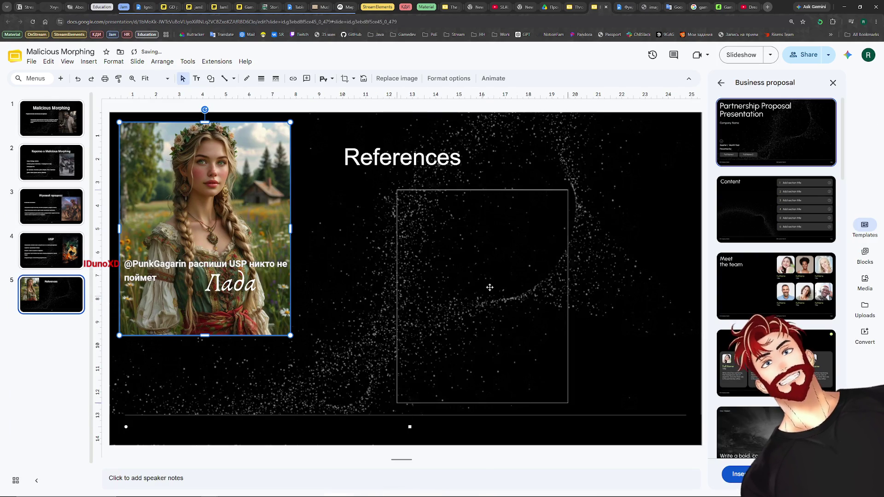
pyautogui.moveTo(488, 333); pyautogui.dragTo(510, 333)
pyautogui.click(228, 269)
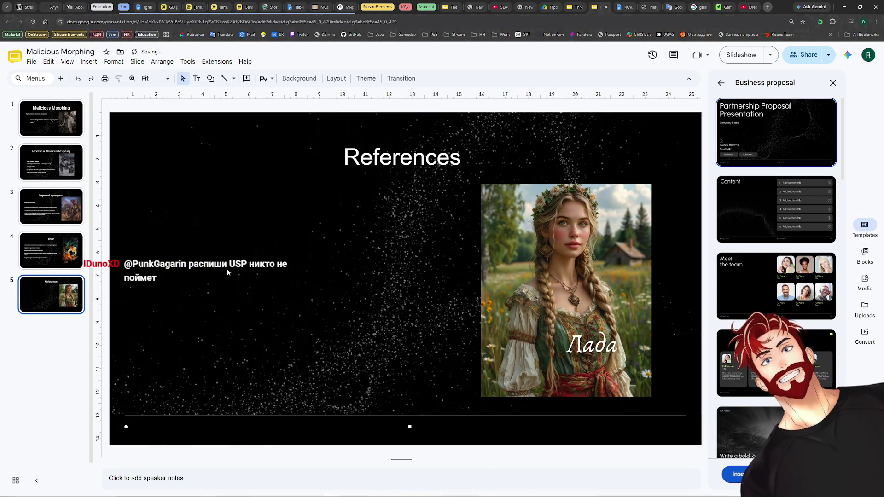
# Add a text box on the left captioned «Референс на отечественный автопром».
pyautogui.click(196, 78)
pyautogui.click(168, 276)
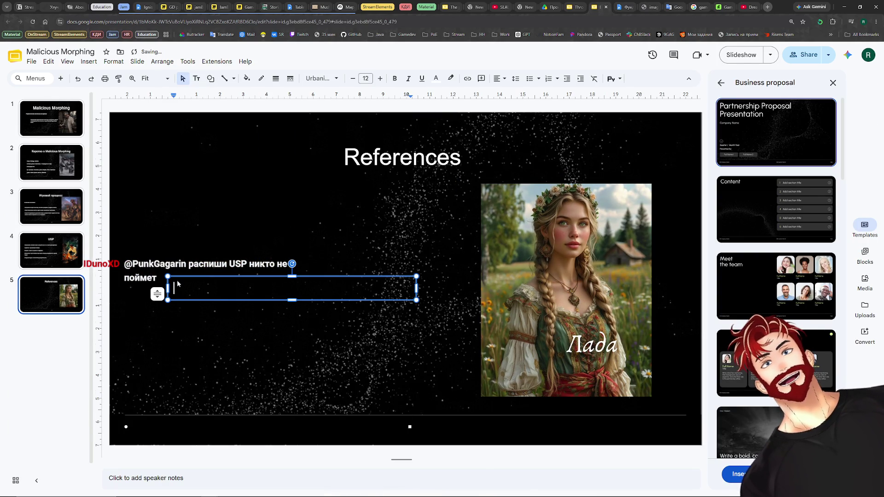
pyautogui.write('Peфере')
pyautogui.press('BackSpace')
pyautogui.write('нс настечественный автопром')
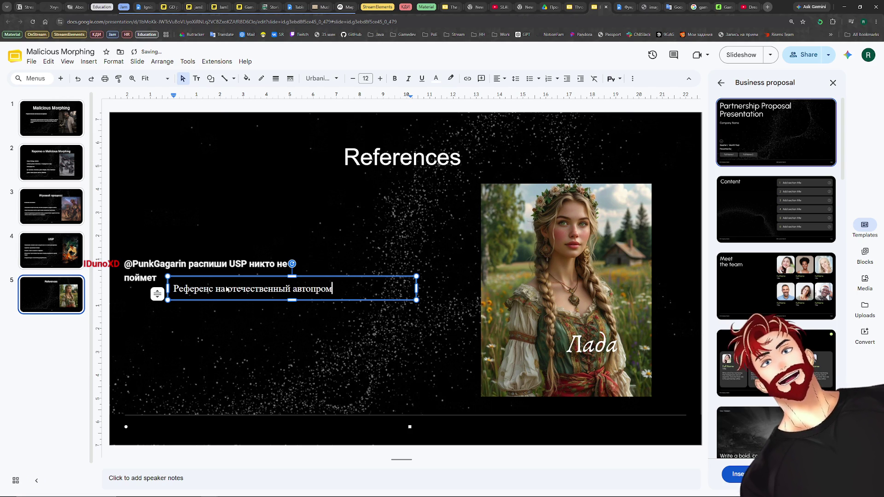
pyautogui.click(236, 343)
# Shift the Лада picture slightly up-left and duplicate the caption box below the picture.
pyautogui.click(558, 300)
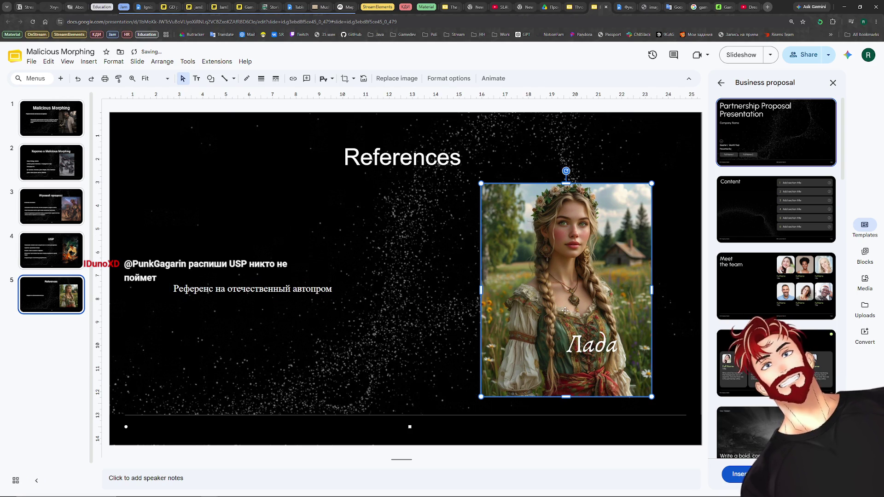
pyautogui.moveTo(557, 300); pyautogui.dragTo(557, 300)
pyautogui.click(221, 291)
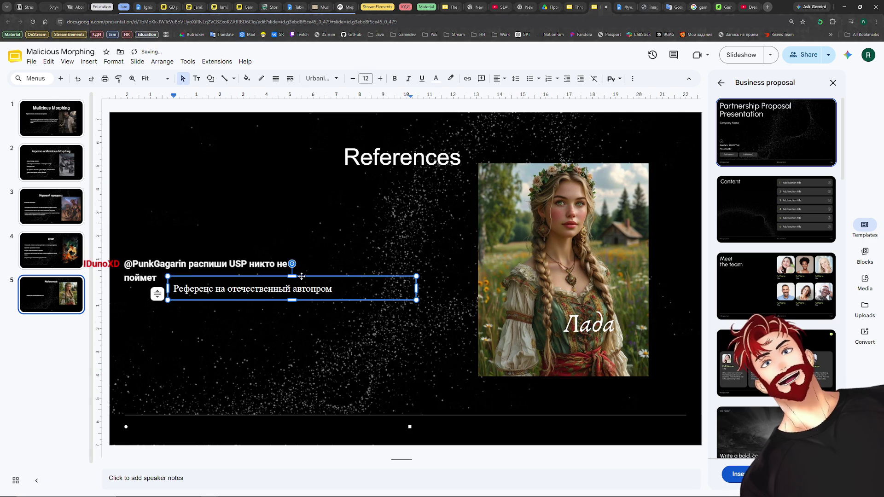
pyautogui.hotkey('ctrl', 'd')
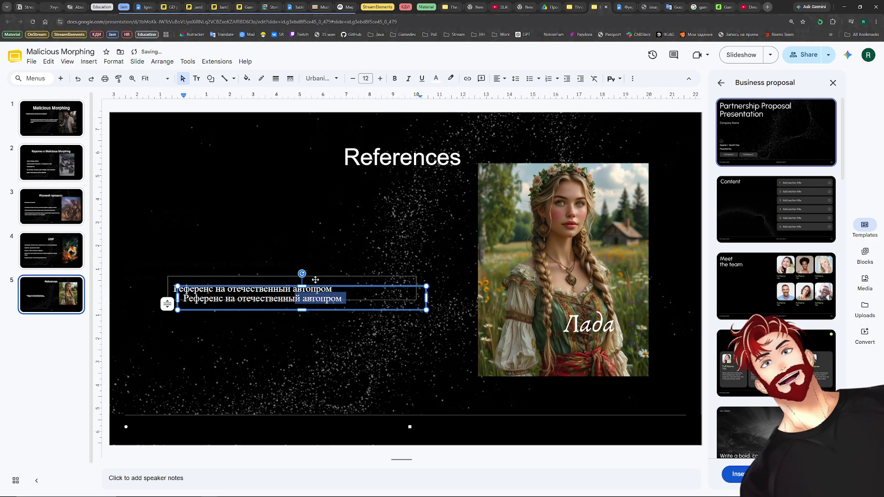
pyautogui.moveTo(314, 282); pyautogui.dragTo(570, 381)
# Retype the copied caption as a narrow «Калина» label, then switch to the Throne of Drones deck.
pyautogui.press('Return')
pyautogui.write('Калина')
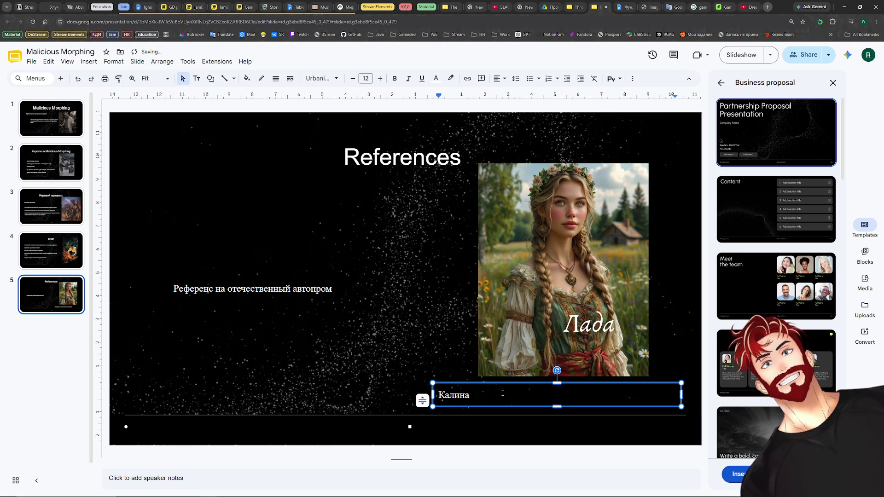
pyautogui.moveTo(681, 395)
pyautogui.mouseDown()
pyautogui.moveTo(481, 395)
pyautogui.moveTo(627, 345)
pyautogui.moveTo(640, 384)
pyautogui.mouseUp()
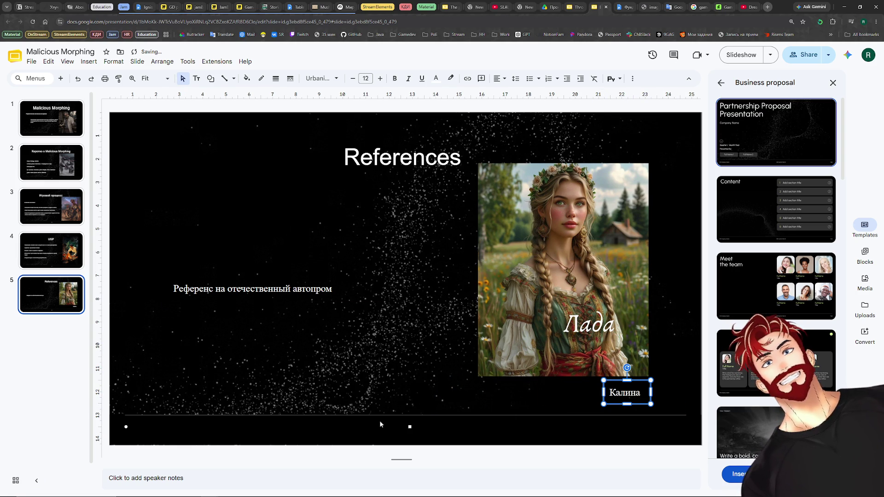
pyautogui.click(29, 363)
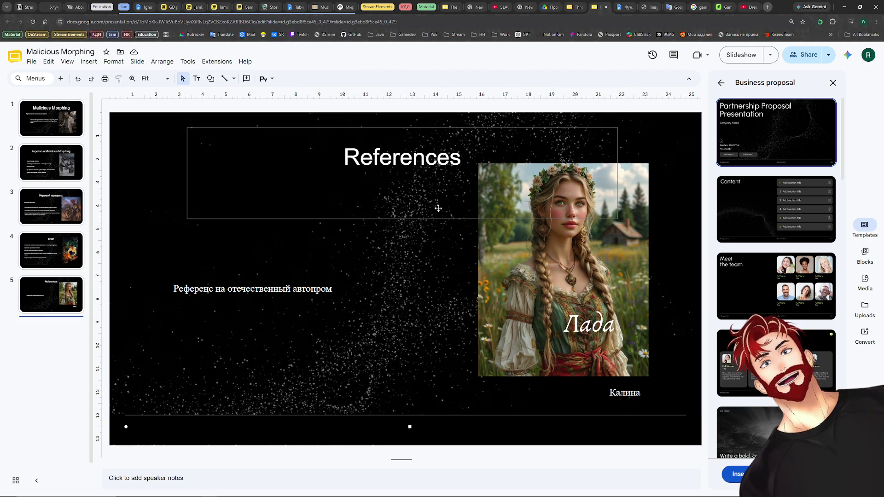
pyautogui.click(576, 7)
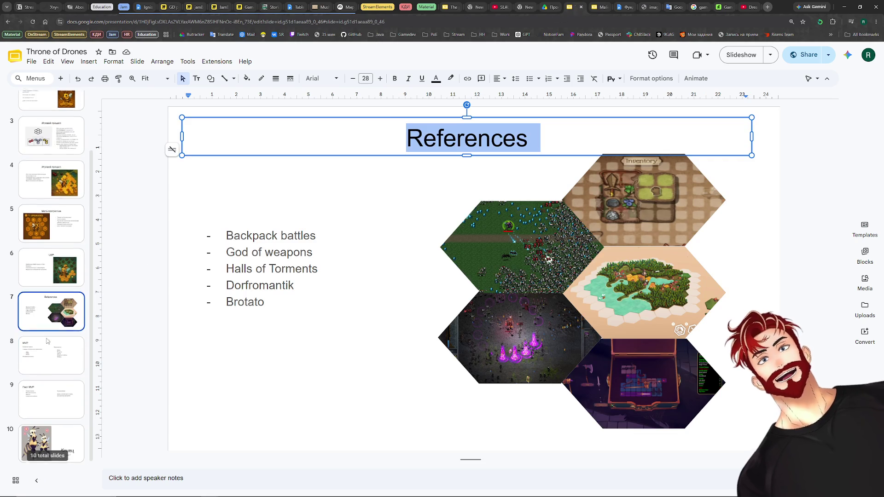
# Review the Throne of Drones MVP slide, then return to Malicious Morphing's References slide.
pyautogui.click(51, 354)
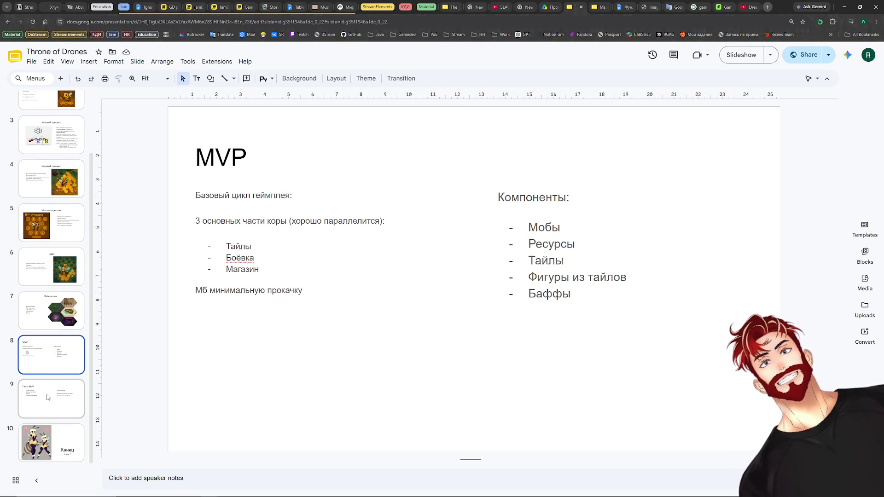
pyautogui.press('Down')
pyautogui.press('Down')
pyautogui.click(38, 353)
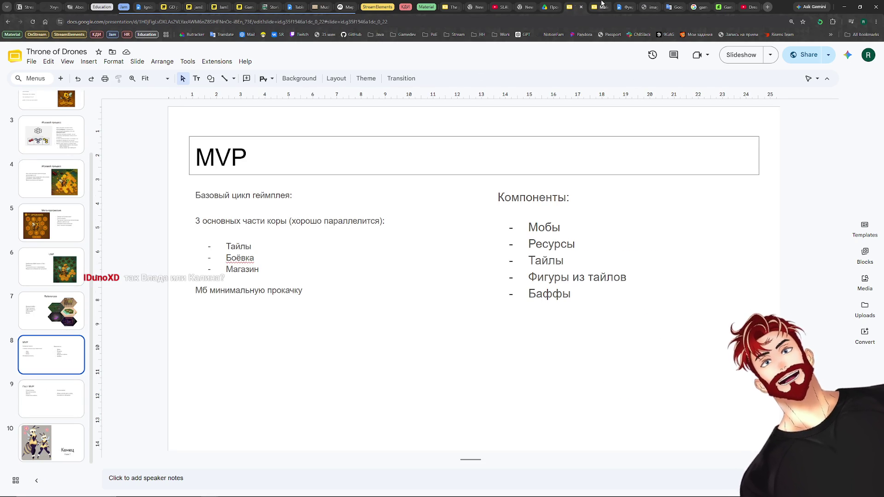
pyautogui.click(601, 5)
pyautogui.click(49, 296)
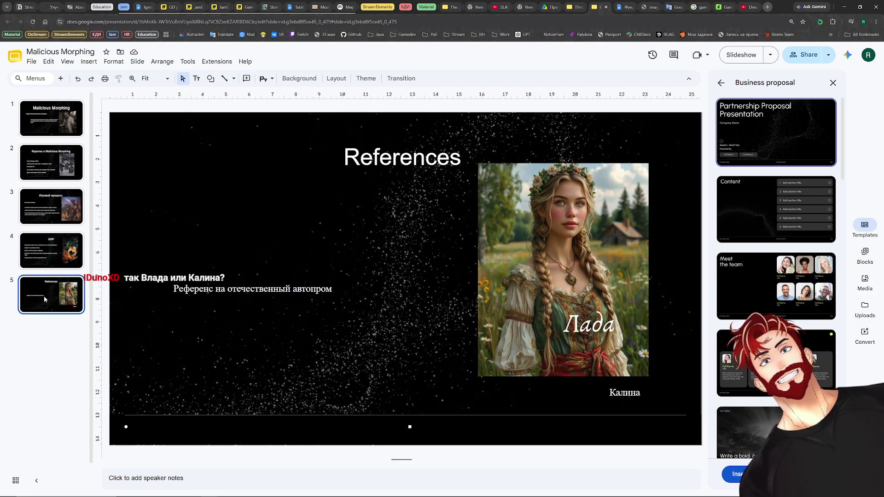
# Duplicate the References slide and retitle the copy MVP.
pyautogui.rightClick(44, 296)
pyautogui.click(81, 340)
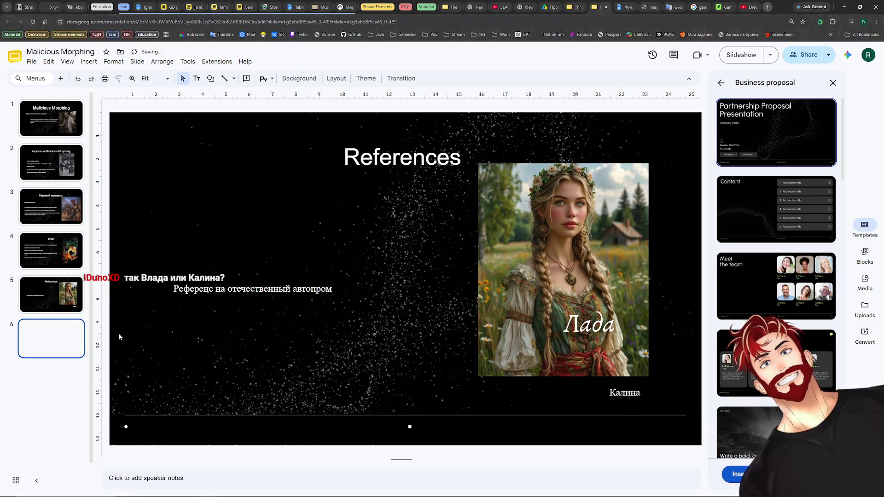
pyautogui.doubleClick(407, 157)
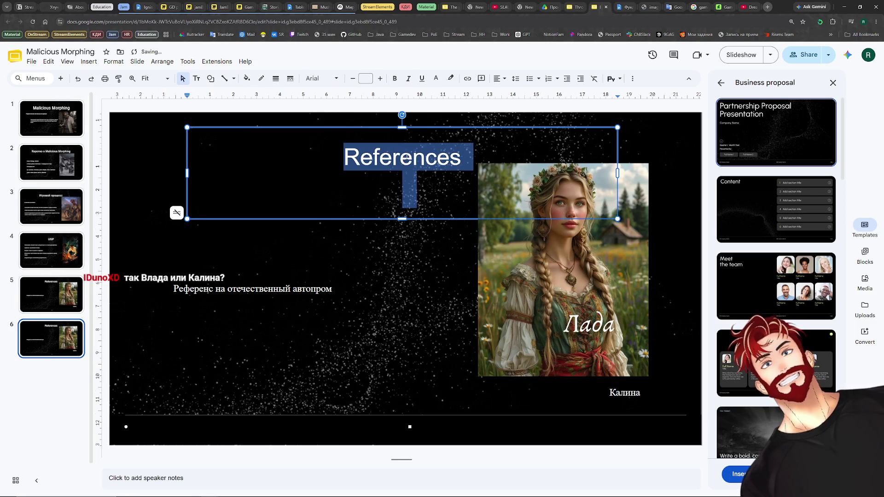
pyautogui.write('ЬМЗ')
pyautogui.hotkey('ctrl', 'a')
pyautogui.write('MVP')
# Delete the Лада picture from the MVP slide and select the whole caption line for replacement.
pyautogui.click(573, 290)
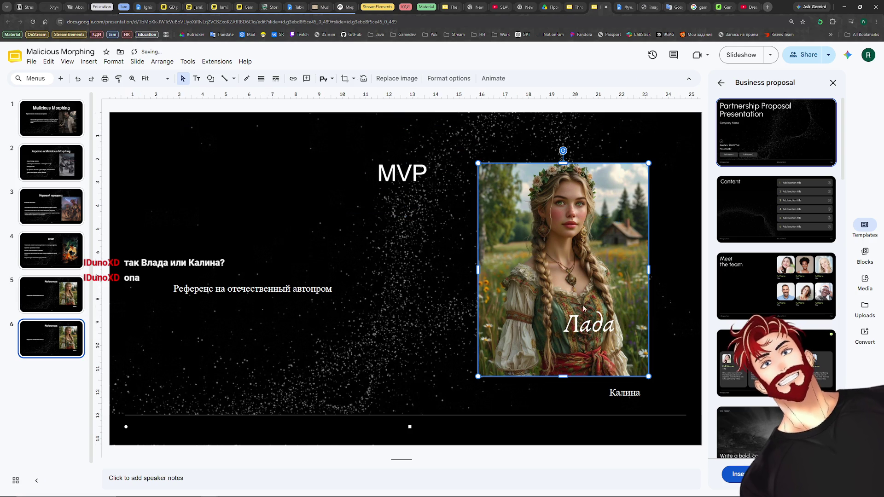
pyautogui.press('Delete')
pyautogui.moveTo(227, 289); pyautogui.dragTo(291, 289)
pyautogui.hotkey('ctrl', 'a')
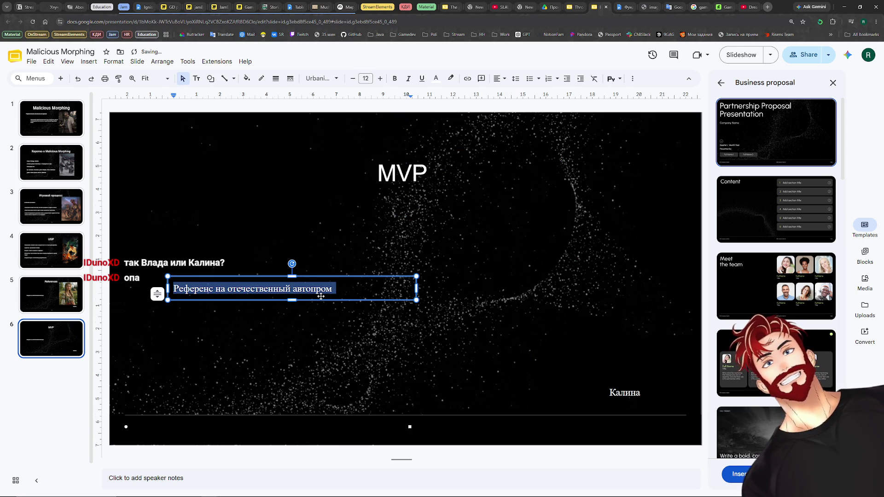
# Replace the caption with a dashed list: Враги, Первые 10 уровней, Генератор, Часть сюжета.
pyautogui.press('BackSpace')
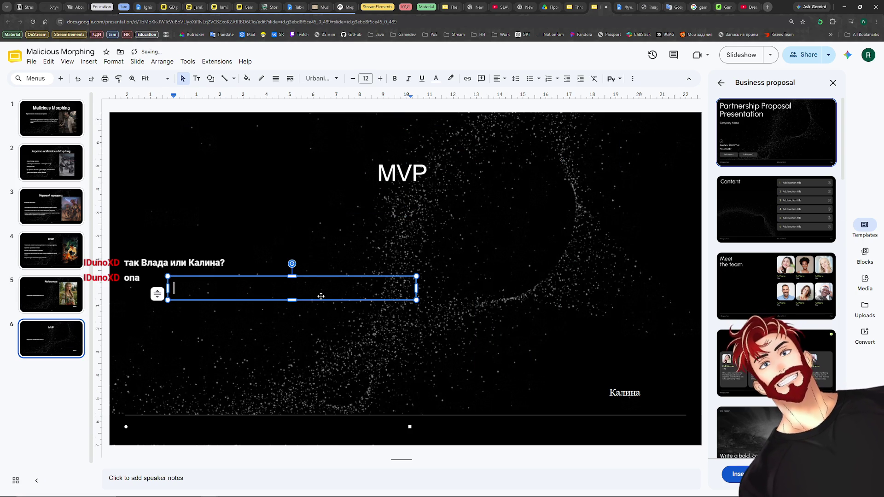
pyautogui.write('Враги')
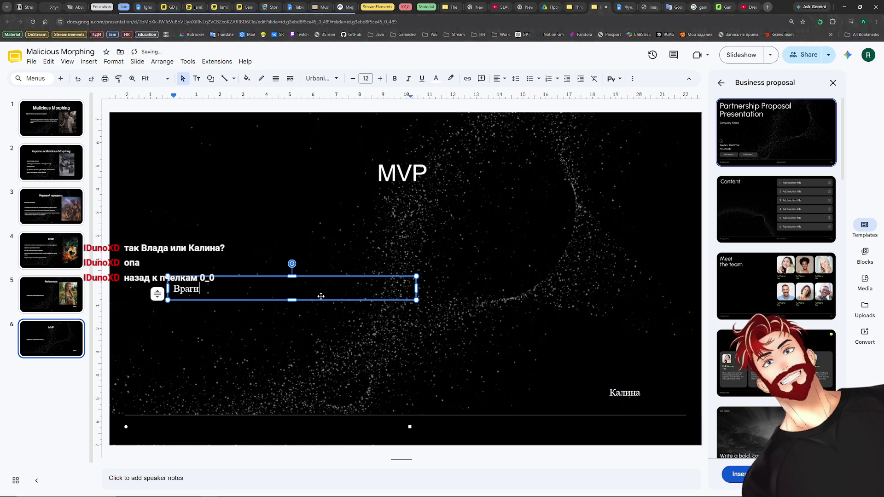
pyautogui.press('Return')
pyautogui.press('BackSpace')
pyautogui.press('BackSpace')
pyautogui.press('BackSpace')
pyautogui.press('BackSpace')
pyautogui.press('BackSpace')
pyautogui.write('- Враги')
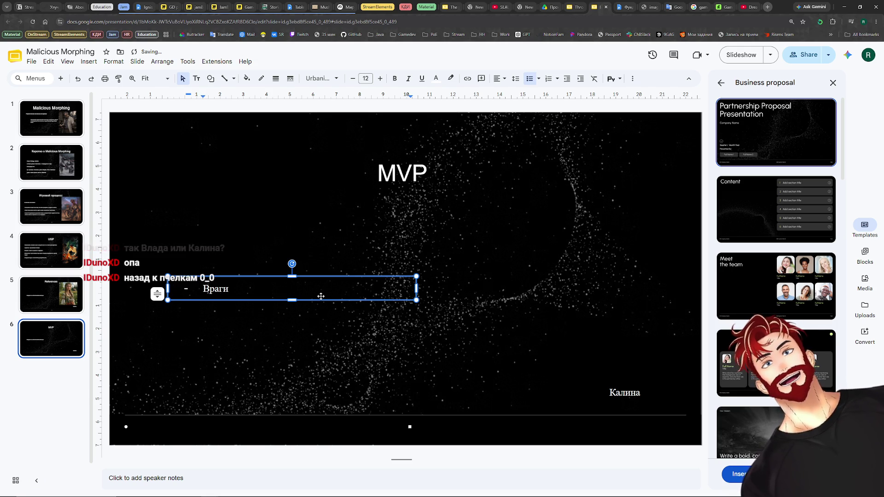
pyautogui.press('Return')
pyautogui.write('Первые 3 уровня')
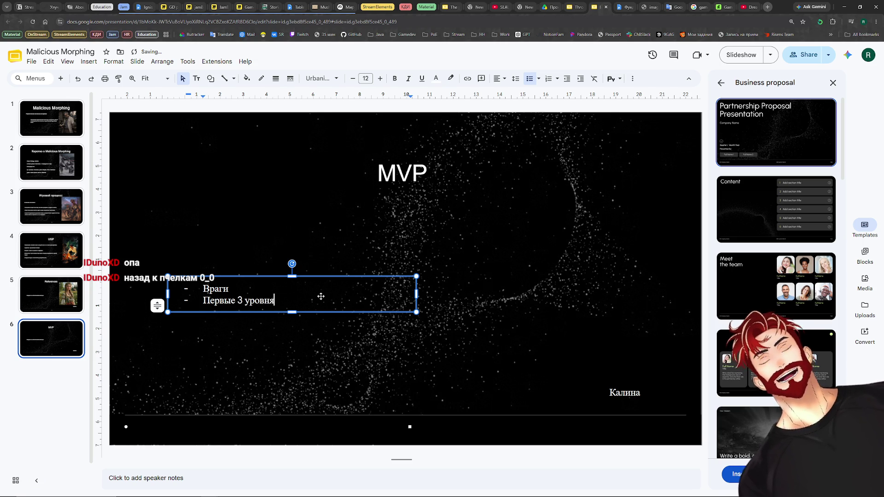
pyautogui.press('BackSpace')
pyautogui.press('BackSpace')
pyautogui.press('BackSpace')
pyautogui.press('BackSpace')
pyautogui.write('10 уровней')
pyautogui.press('Return')
pyautogui.write('Генератор')
pyautogui.press('Return')
pyautogui.write('Часть сюжета')
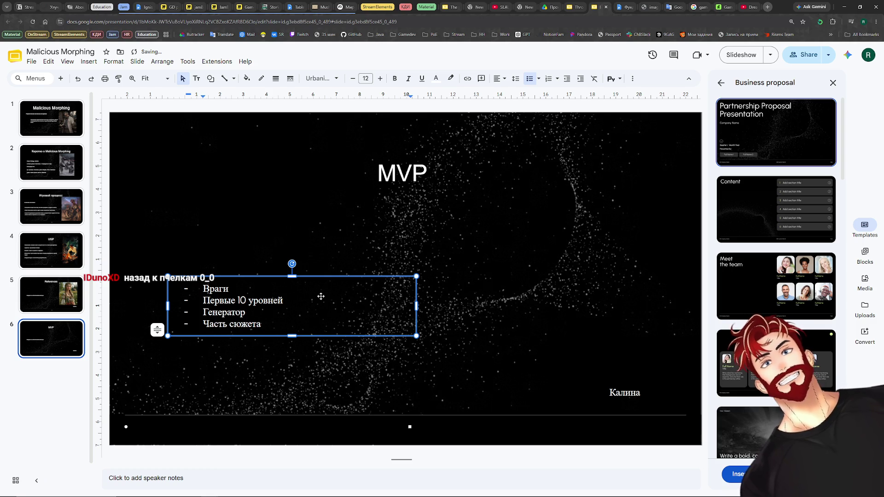
pyautogui.click(200, 356)
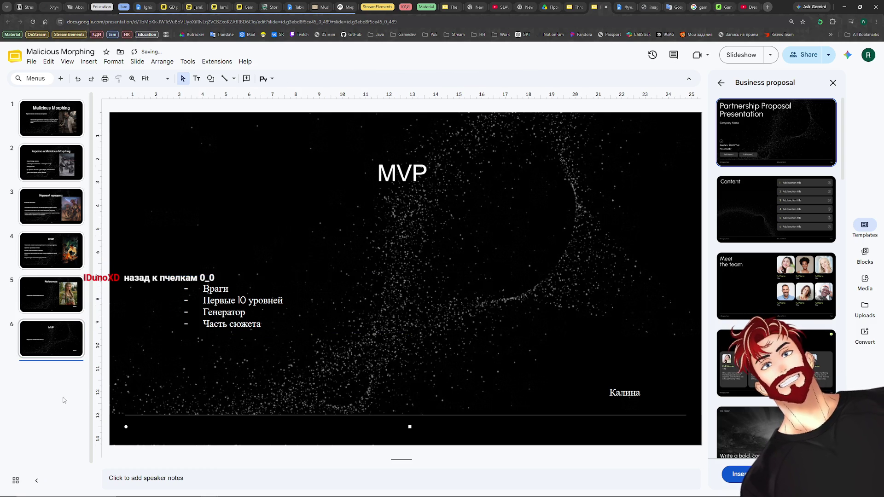
# Add a text box below the list reading «Бюджет: 20000р».
pyautogui.click(399, 190)
pyautogui.click(336, 316)
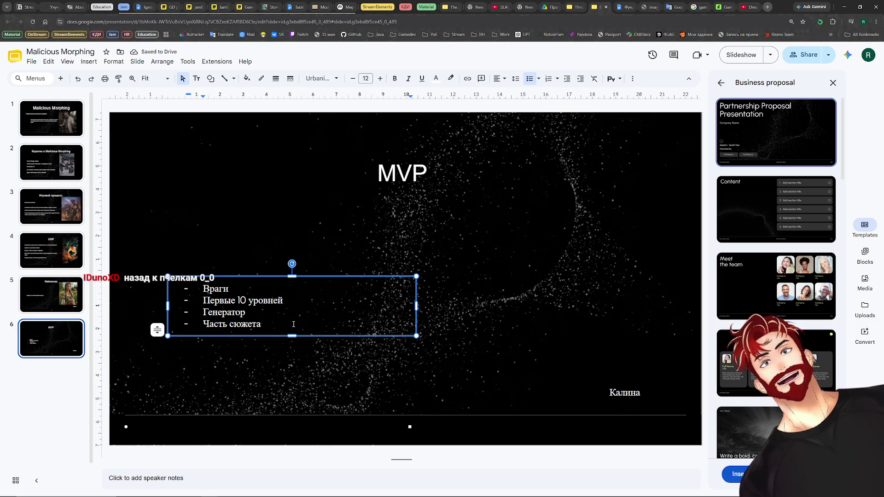
pyautogui.click(235, 375)
pyautogui.click(196, 79)
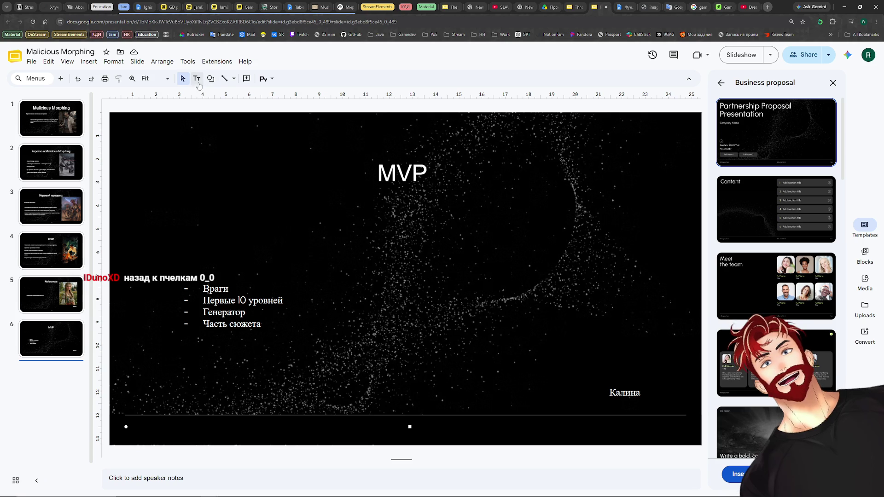
pyautogui.moveTo(193, 367); pyautogui.dragTo(443, 391)
pyautogui.write('Бюджет')
pyautogui.write(': 10')
pyautogui.press('BackSpace')
pyautogui.press('BackSpace')
pyautogui.write('20')
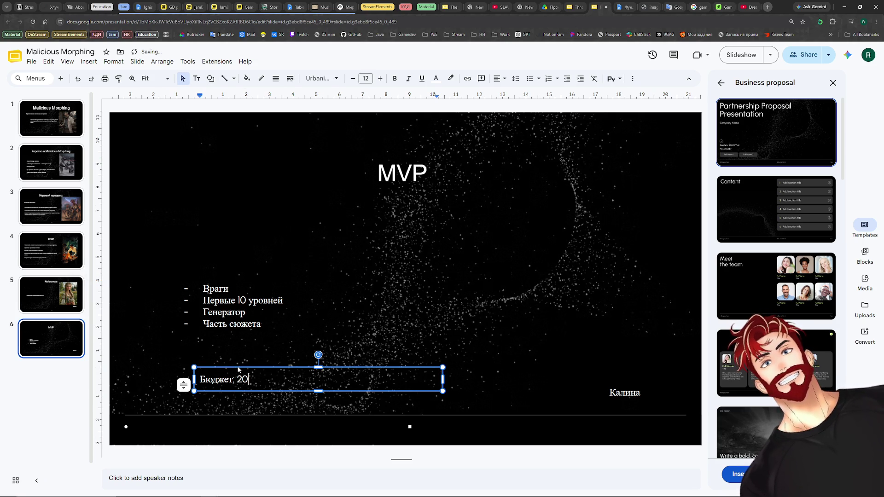
pyautogui.write('000р')
pyautogui.click(276, 348)
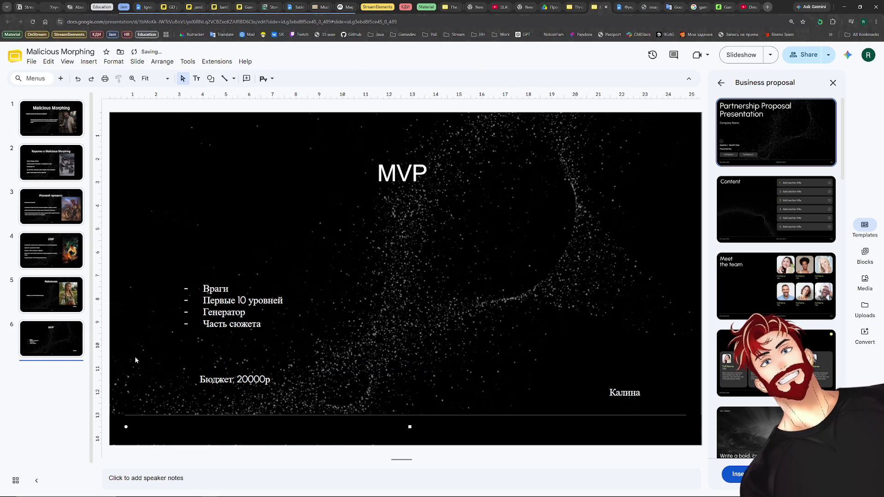
# Switch to the Throne of Drones deck and view its Пост MVP slide.
pyautogui.click(57, 366)
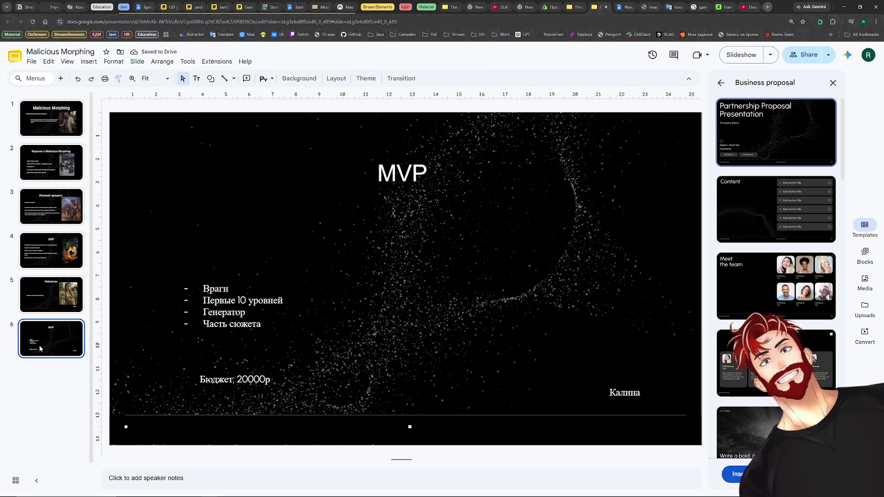
pyautogui.click(587, 4)
pyautogui.click(52, 392)
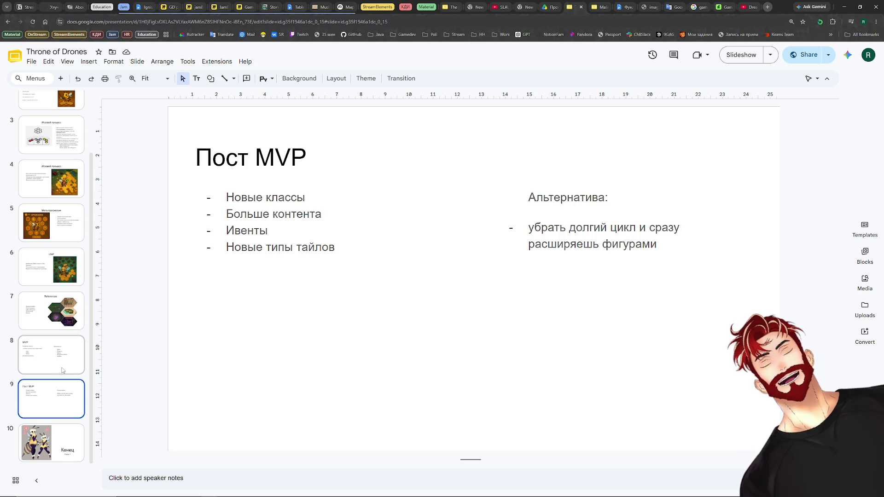
# Glance at Throne of Drones' closing Конец slide, then switch back to Malicious Morphing.
pyautogui.click(42, 449)
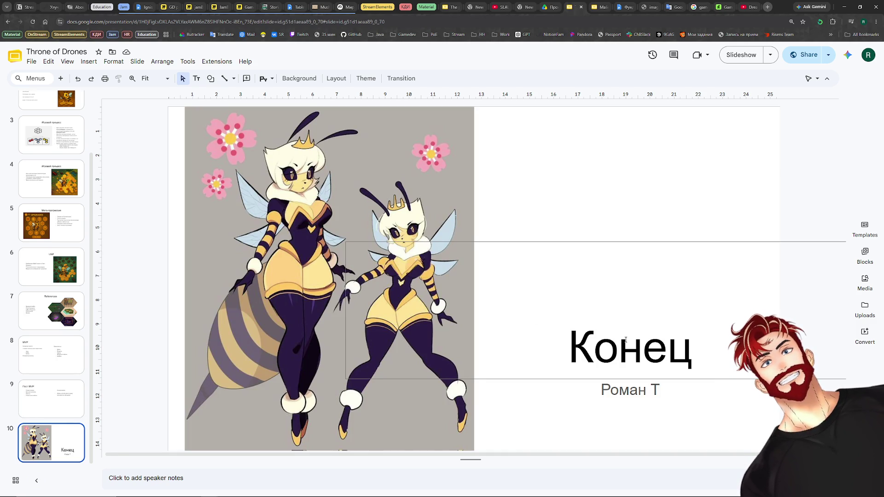
pyautogui.click(598, 7)
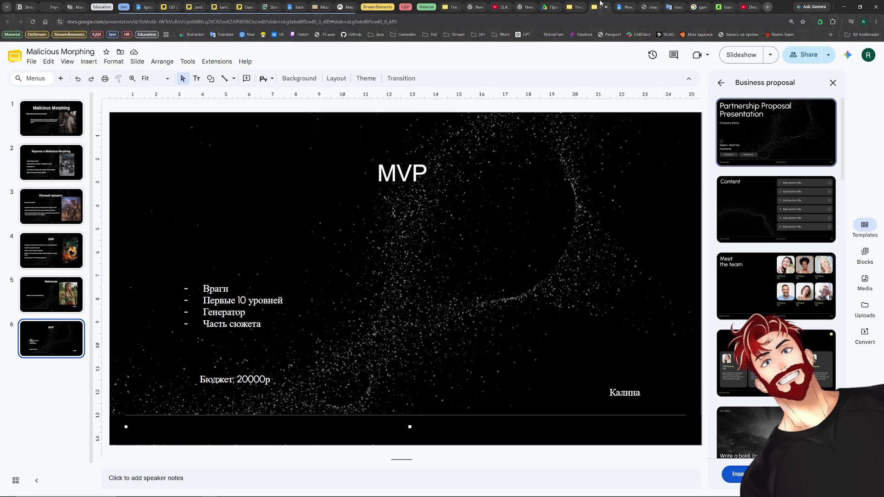
# Duplicate the MVP slide and retitle the copy «Конец».
pyautogui.rightClick(46, 337)
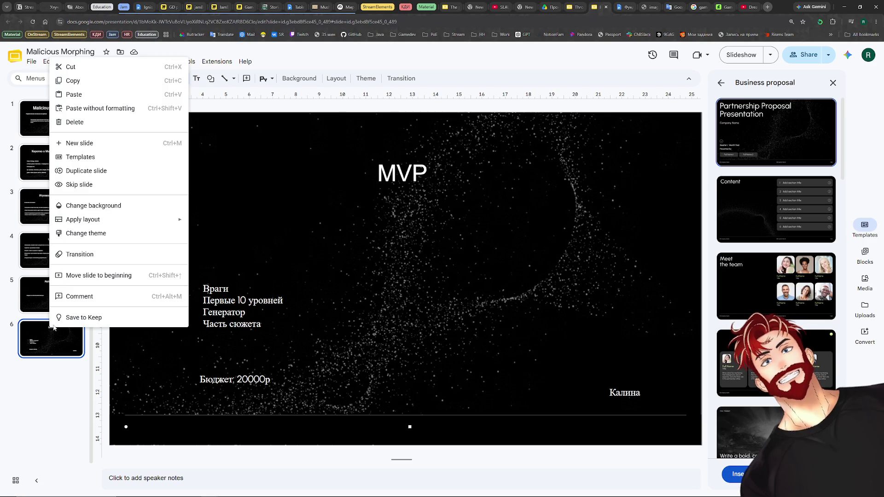
pyautogui.click(92, 170)
pyautogui.click(402, 173)
pyautogui.doubleClick(402, 173)
pyautogui.write('Конец')
# Clear the bullet list and the Бюджет: 20000р line from the closing slide.
pyautogui.click(262, 308)
pyautogui.hotkey('ctrl', 'a')
pyautogui.press('BackSpace')
pyautogui.click(274, 377)
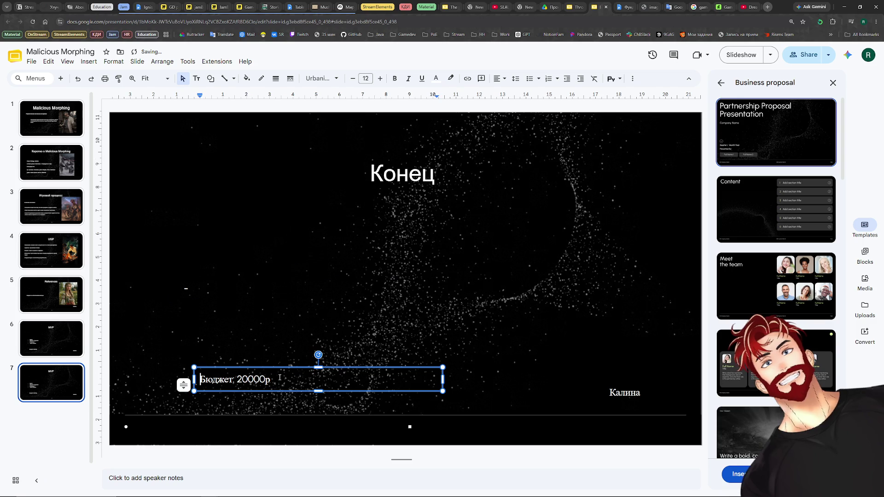
pyautogui.hotkey('ctrl', 'a')
pyautogui.press('BackSpace')
pyautogui.click(193, 289)
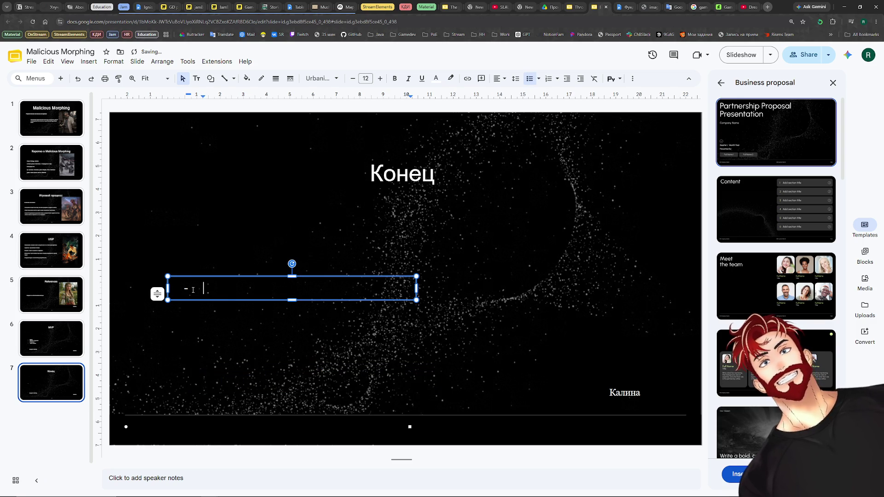
pyautogui.click(570, 393)
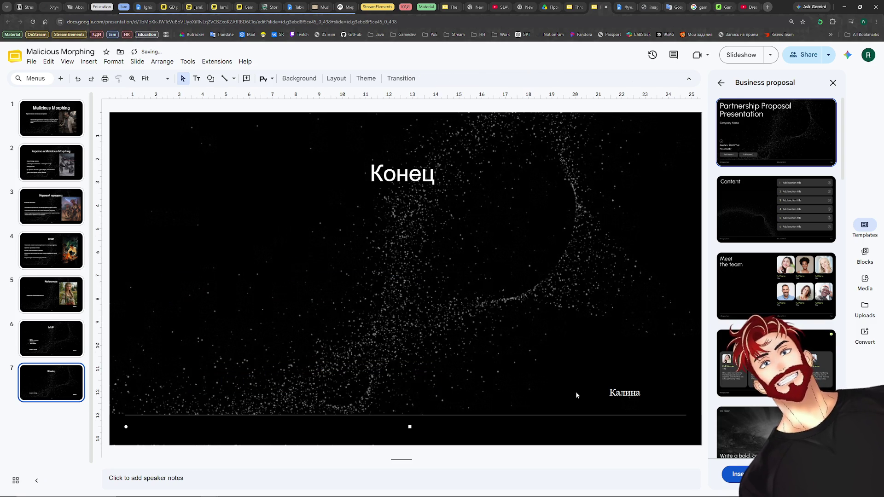
# Replace Калина with PunkGagarin, widening the box to one line and moving it up-right.
pyautogui.click(633, 386)
pyautogui.hotkey('ctrl', 'a')
pyautogui.write('P')
pyautogui.press('BackSpace')
pyautogui.write('PunkGa garin')
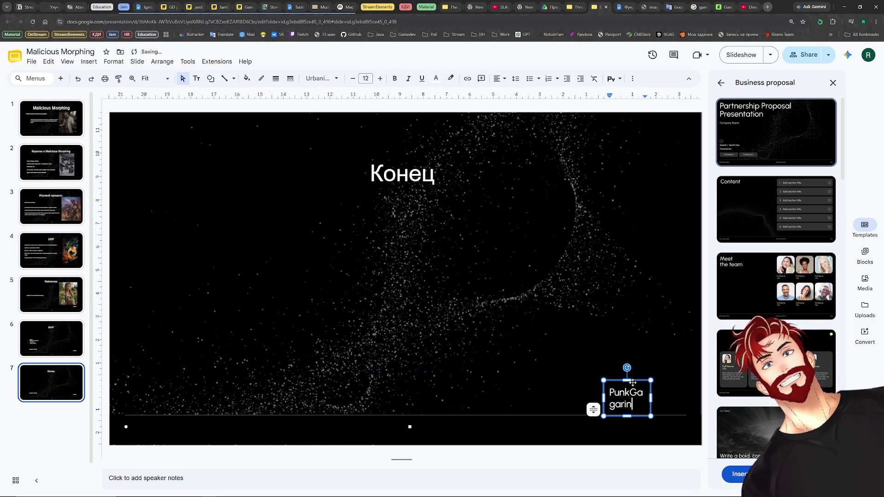
pyautogui.moveTo(599, 394); pyautogui.dragTo(544, 394)
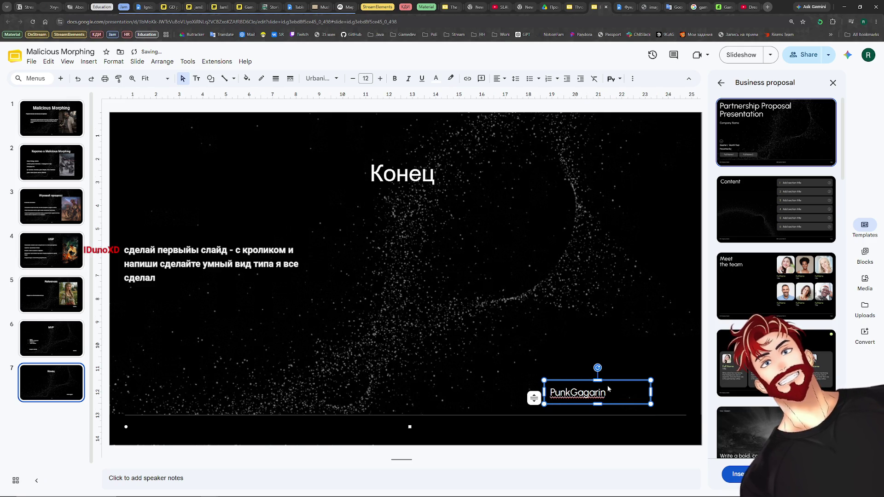
pyautogui.moveTo(608, 390); pyautogui.dragTo(607, 366)
pyautogui.click(30, 438)
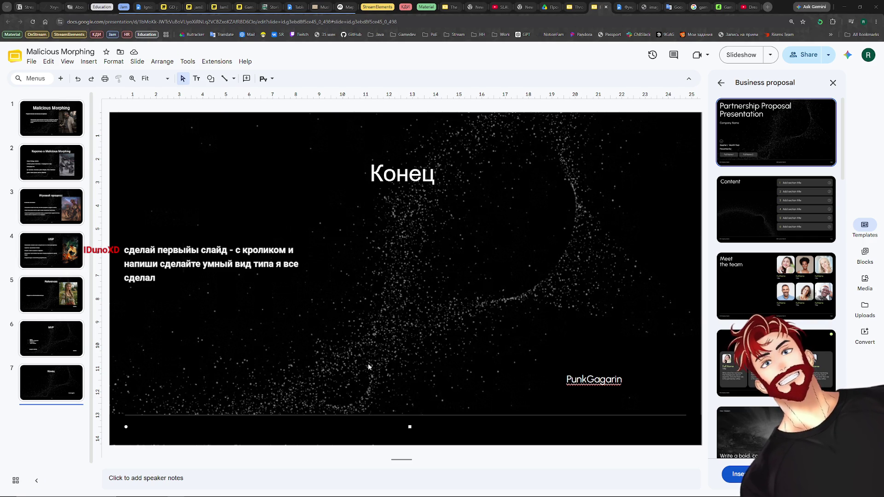
# Copy the lizard-warrior image from the Фундамент doc and place it, shrunk, at the slide's left.
pyautogui.hotkey('alt', 'Tab')
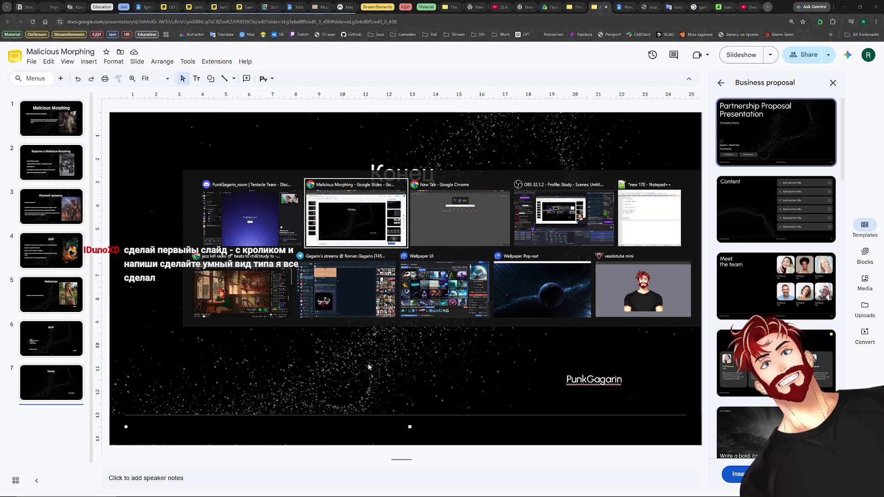
pyautogui.hotkey('ctrl', 'Tab')
pyautogui.scroll(2, 450, 345)
pyautogui.scroll(10, 450, 344)
pyautogui.scroll(5, 450, 344)
pyautogui.scroll(10, 450, 344)
pyautogui.scroll(5, 449, 345)
pyautogui.click(442, 338)
pyautogui.hotkey('ctrl', 'c')
pyautogui.hotkey('ctrl', 'shift', 'Tab')
pyautogui.hotkey('ctrl', 'v')
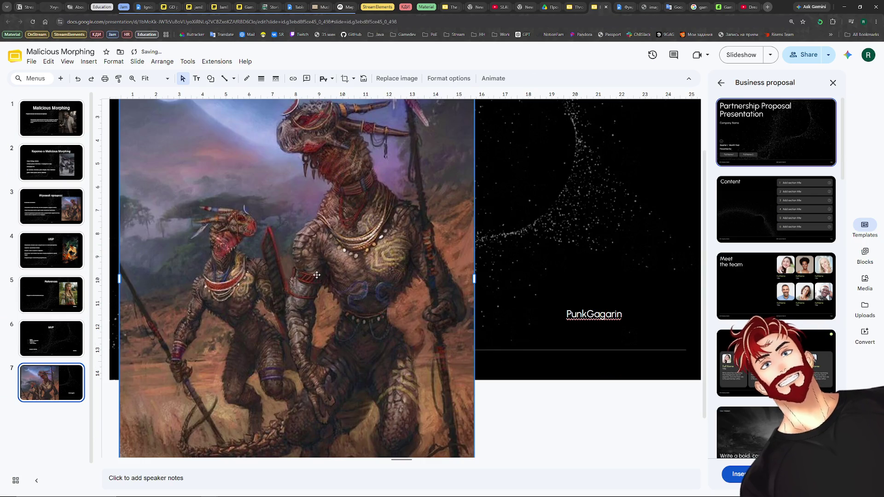
pyautogui.scroll(2, 356, 304)
pyautogui.moveTo(120, 123); pyautogui.dragTo(176, 203)
pyautogui.moveTo(278, 332); pyautogui.dragTo(245, 305)
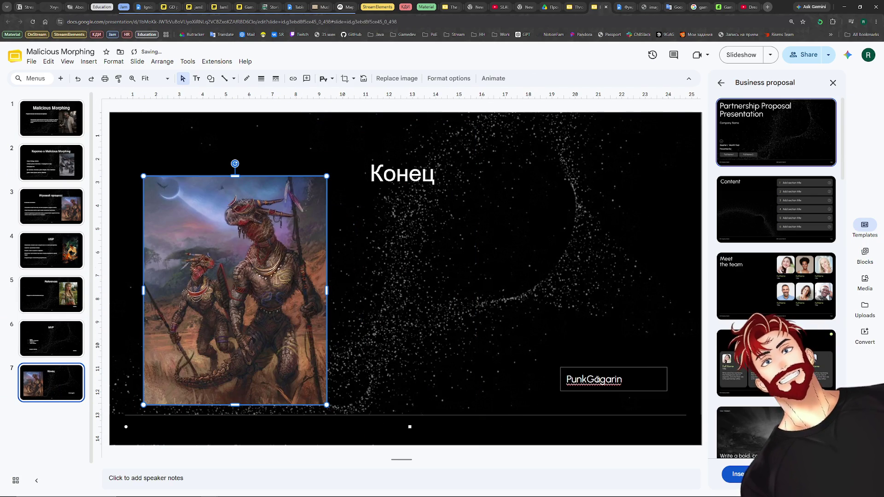
# Raise the PunkGagarin name box and enlarge its text twice.
pyautogui.click(601, 380)
pyautogui.moveTo(558, 369); pyautogui.dragTo(537, 357)
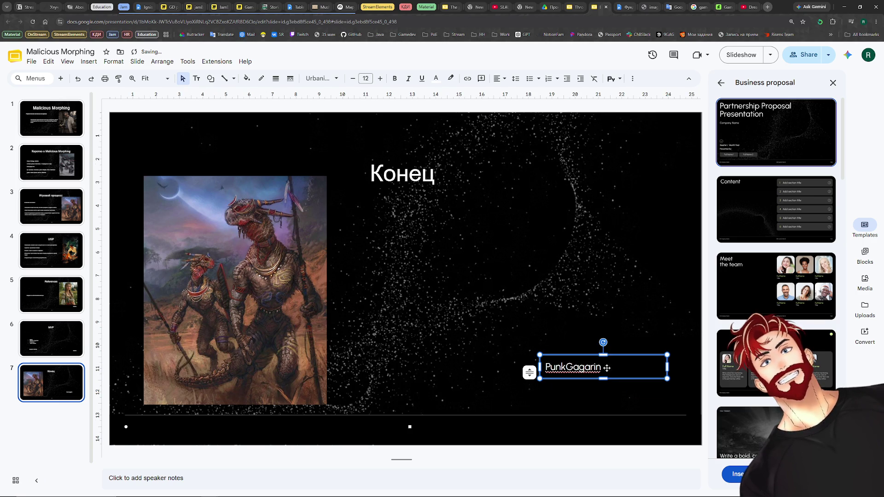
pyautogui.click(380, 79)
pyautogui.click(380, 78)
pyautogui.click(379, 78)
pyautogui.moveTo(618, 356); pyautogui.dragTo(595, 339)
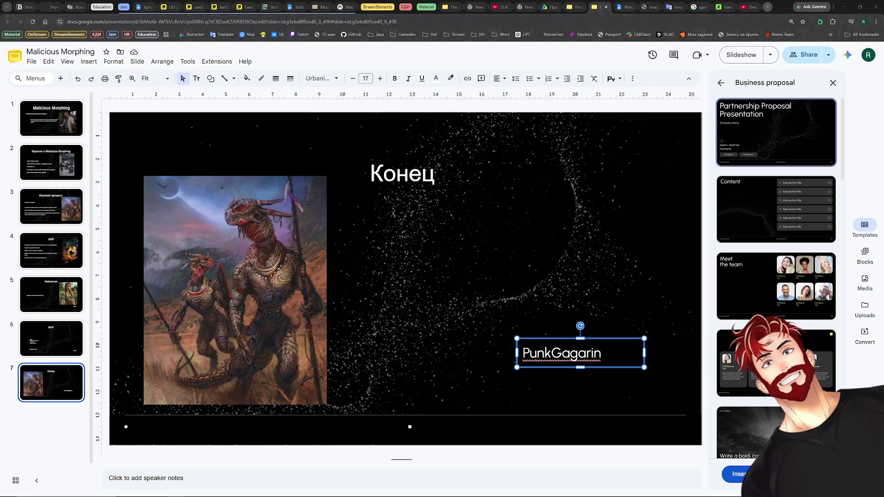
# Go back to the Malicious Morphing title slide.
pyautogui.click(51, 119)
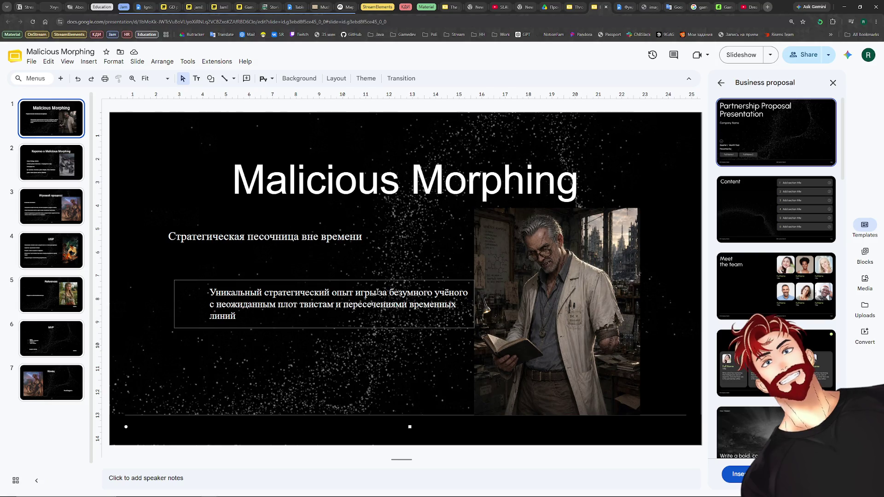
pyautogui.hotkey('alt', 'Tab')
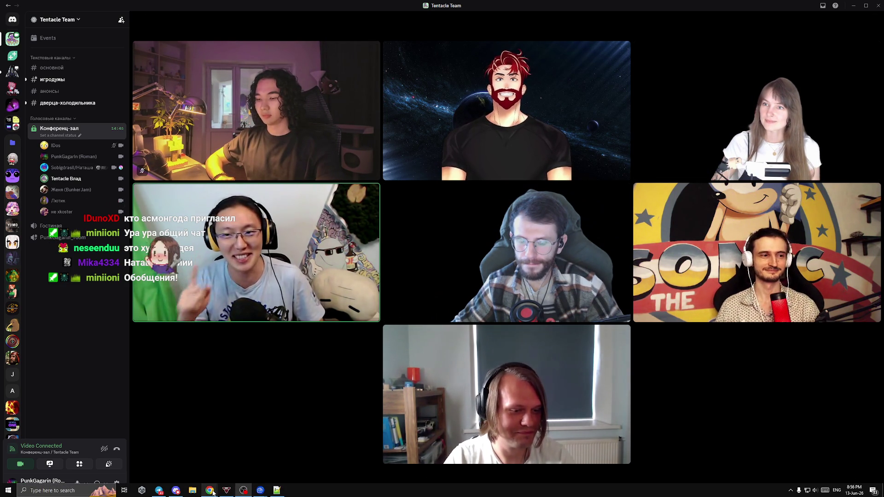
pyautogui.click(285, 459)
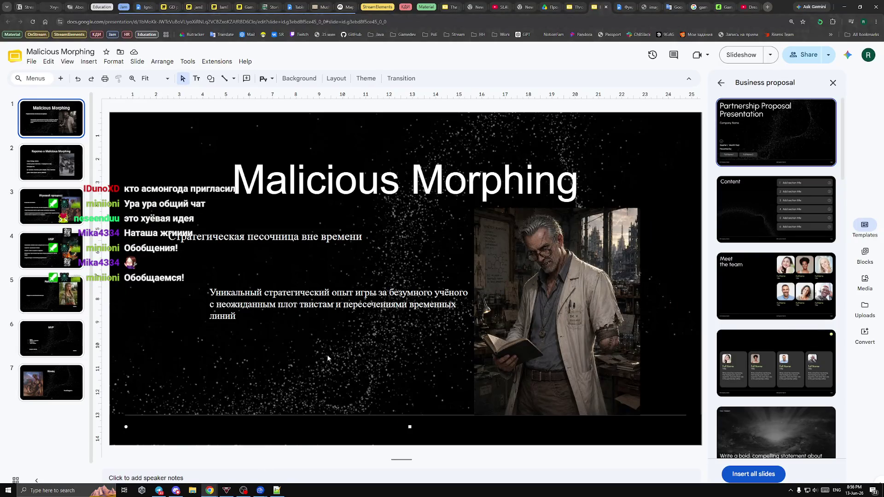
pyautogui.click(58, 161)
pyautogui.click(51, 206)
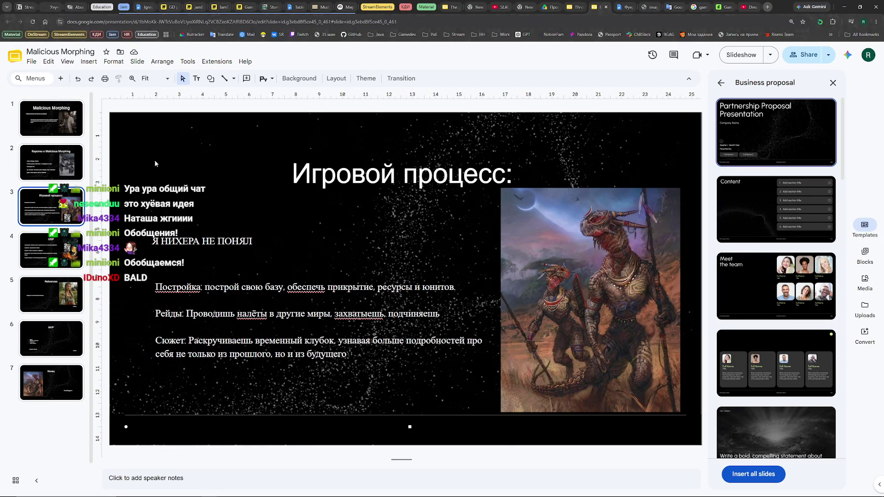
pyautogui.press('Home')
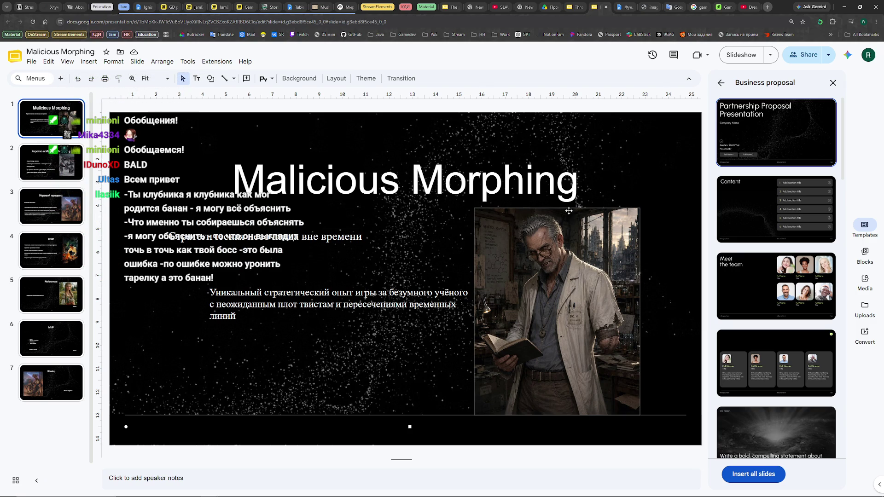
pyautogui.click(842, 8)
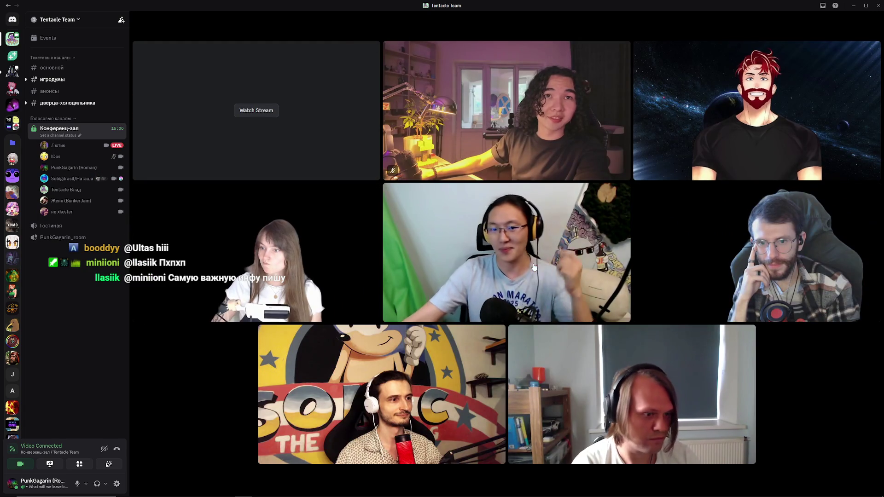
# Start watching the participant's shared screen stream in the Discord call.
pyautogui.click(245, 111)
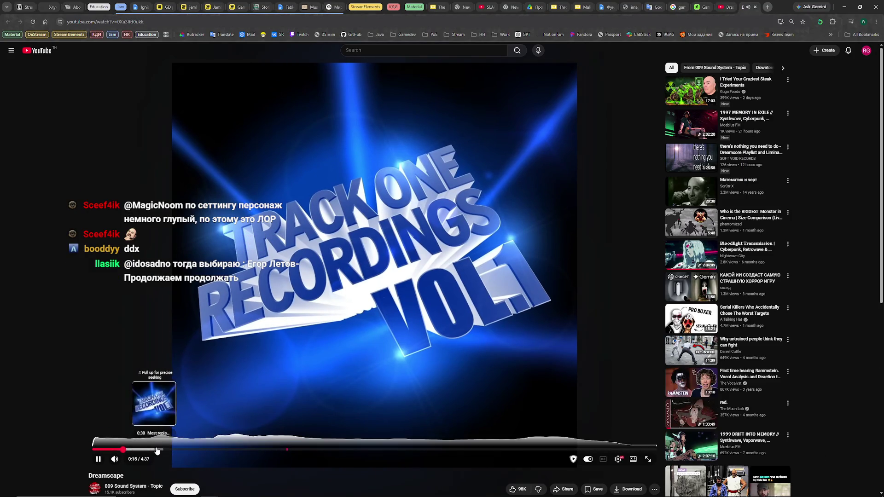
# Seek the Dreamscape track to about 0:52, pause it, and minimize Chrome to reveal Discord.
pyautogui.click(158, 449)
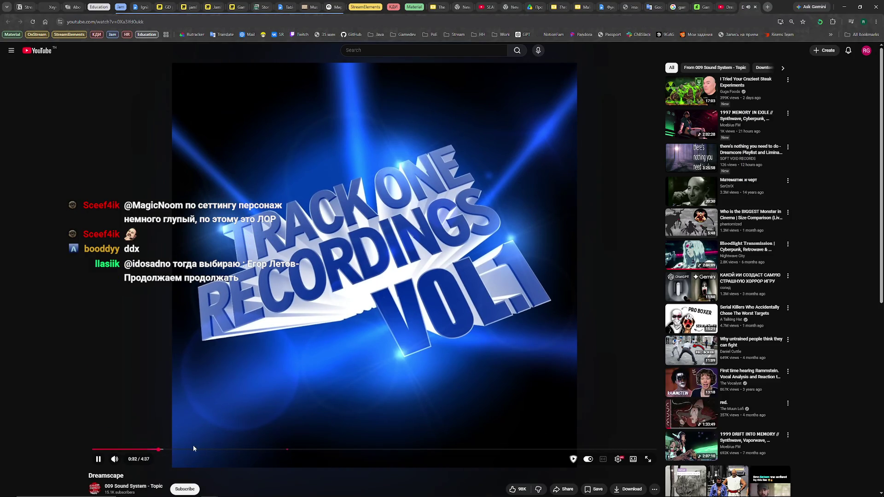
pyautogui.click(200, 449)
pyautogui.click(331, 330)
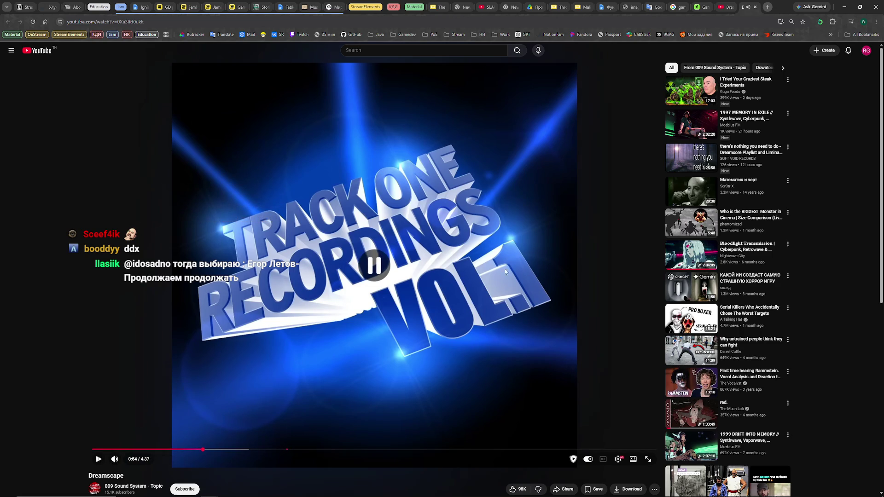
pyautogui.click(844, 7)
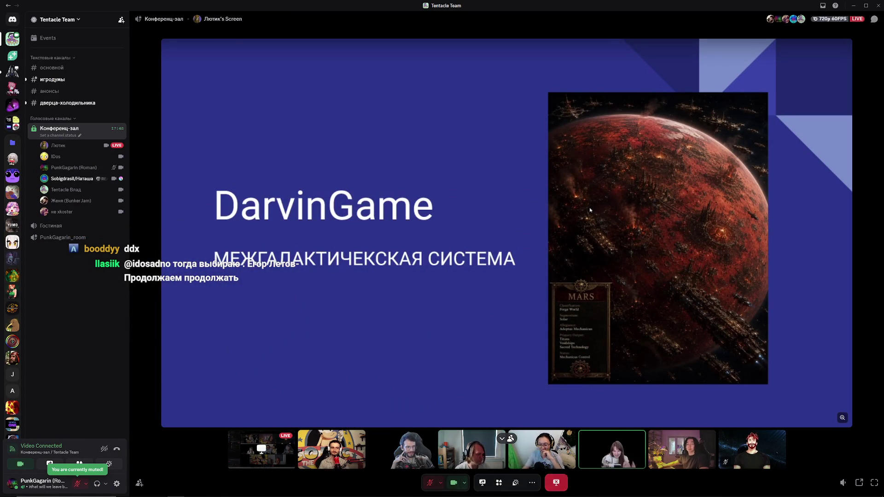
pyautogui.moveTo(480, 324)
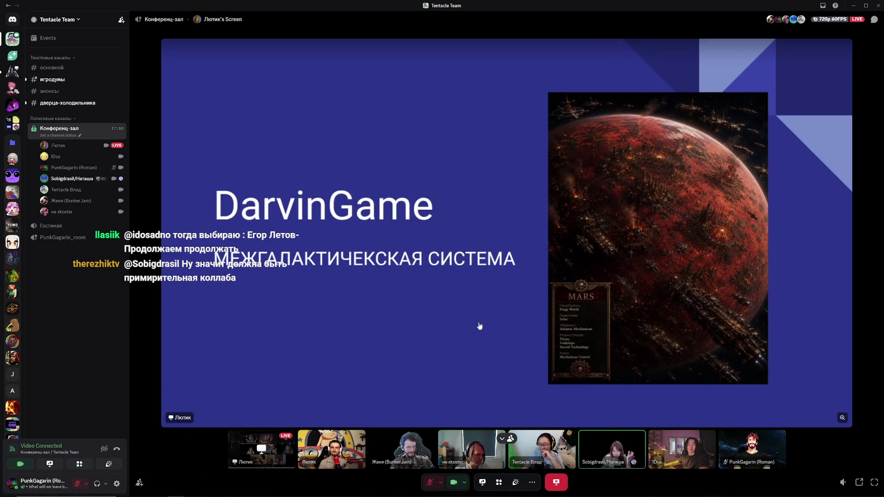
# Unmute the microphone in the Discord call with Ctrl+Shift+M.
pyautogui.hotkey('ctrl', 'shift', 'm')
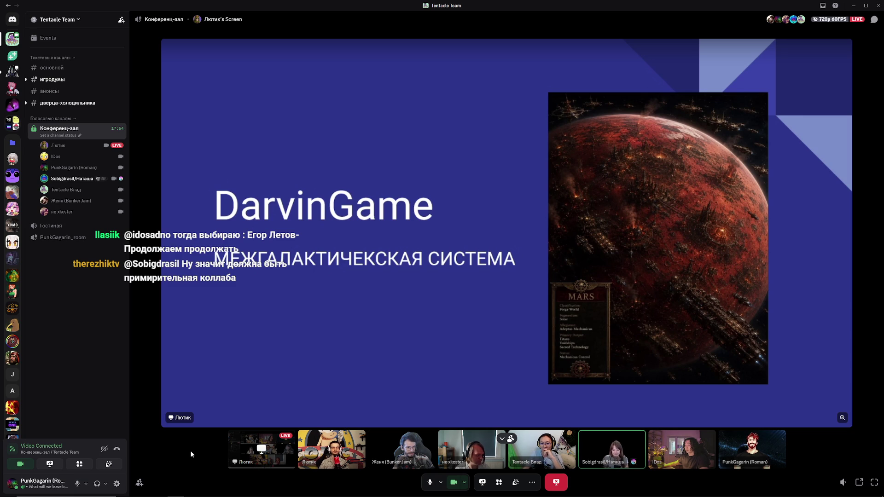
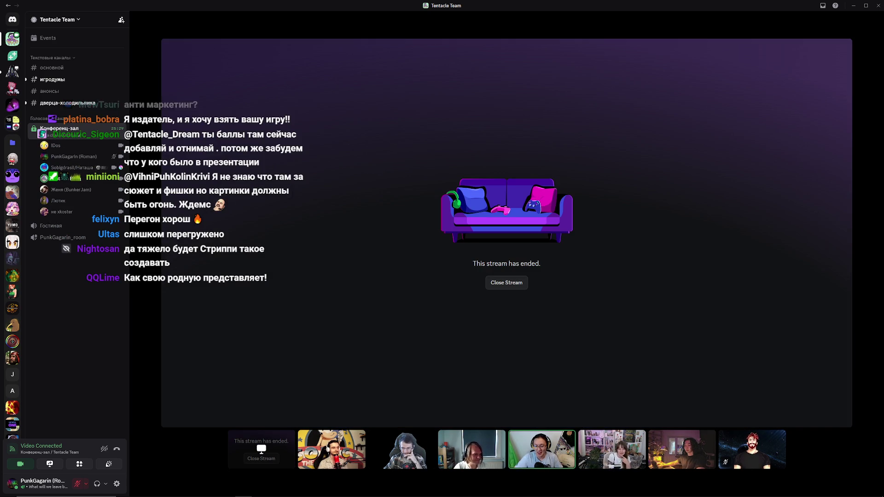
# Close the ended stream to restore the call's video grid, then minimize the Discord window.
pyautogui.click(518, 286)
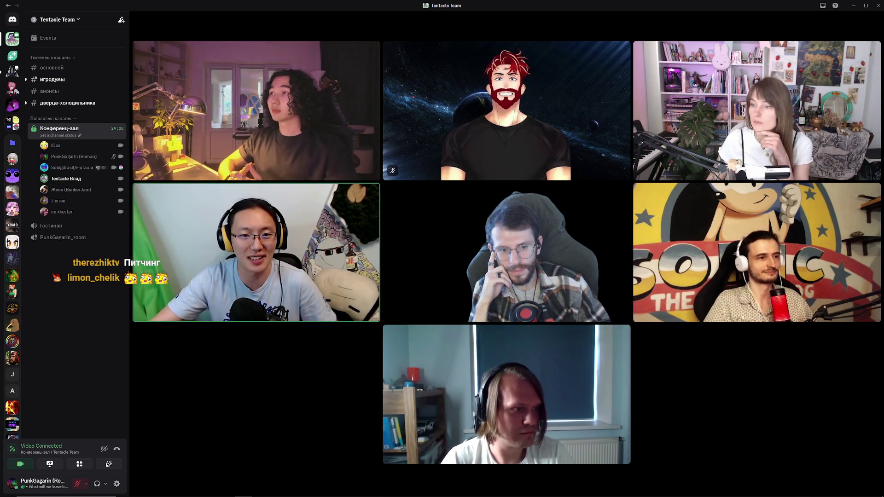
pyautogui.moveTo(374, 342)
pyautogui.click(853, 5)
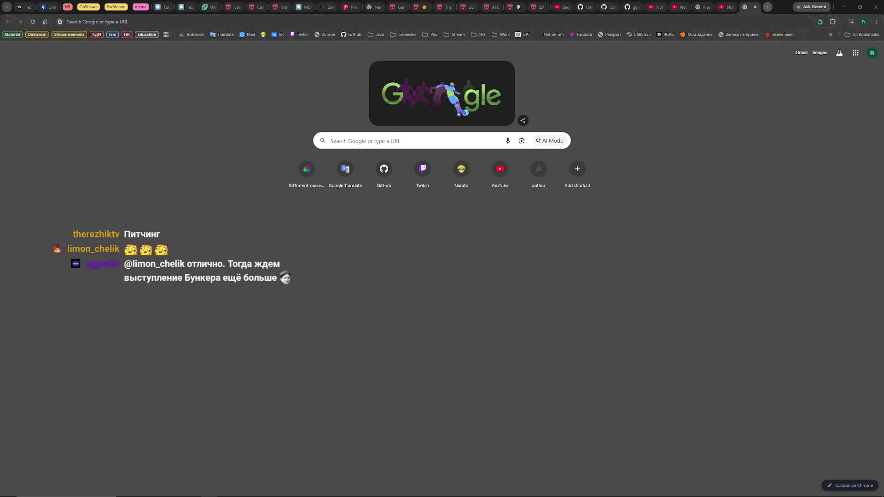
# Switch to the Chrome window and move across tabs to the Malicious Morphing presentation.
pyautogui.hotkey('alt', 'Tab')
pyautogui.click(563, 8)
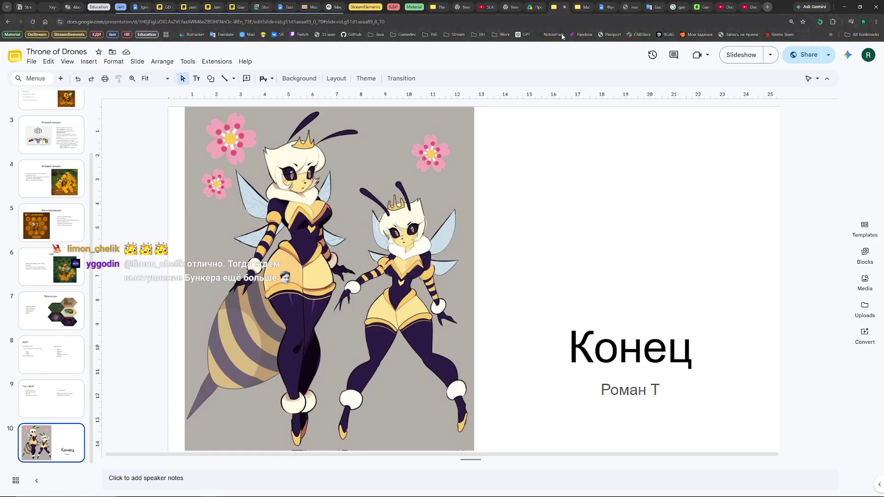
pyautogui.hotkey('ctrl', 'Tab')
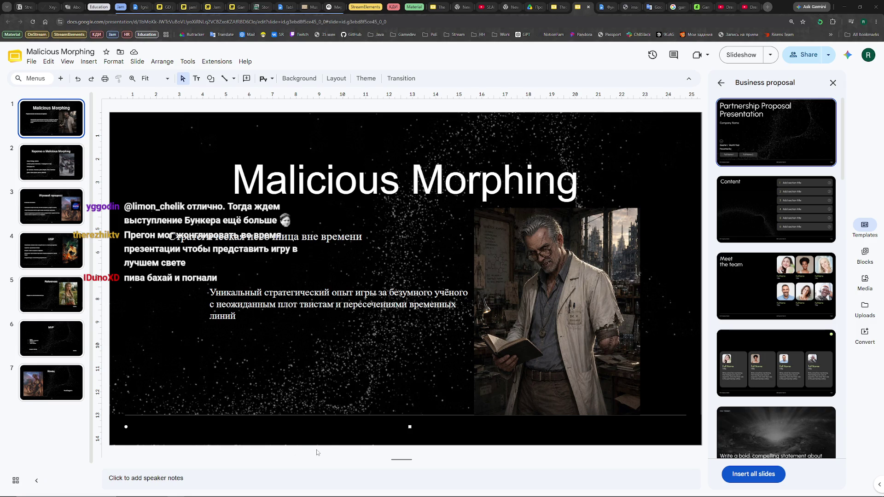
# Dismiss the Business proposal templates side panel beside the title slide.
pyautogui.click(833, 82)
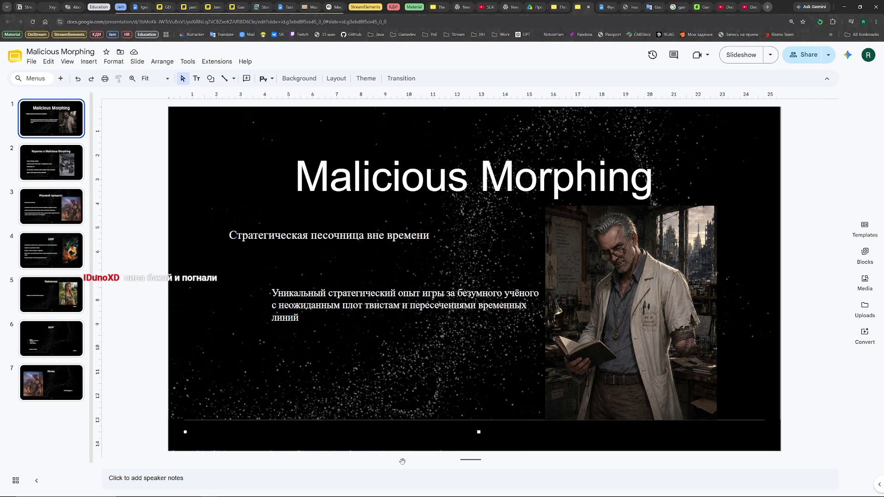
# Start the slideshow, back out to slide 1, and restart presenting from the title slide.
pyautogui.click(764, 59)
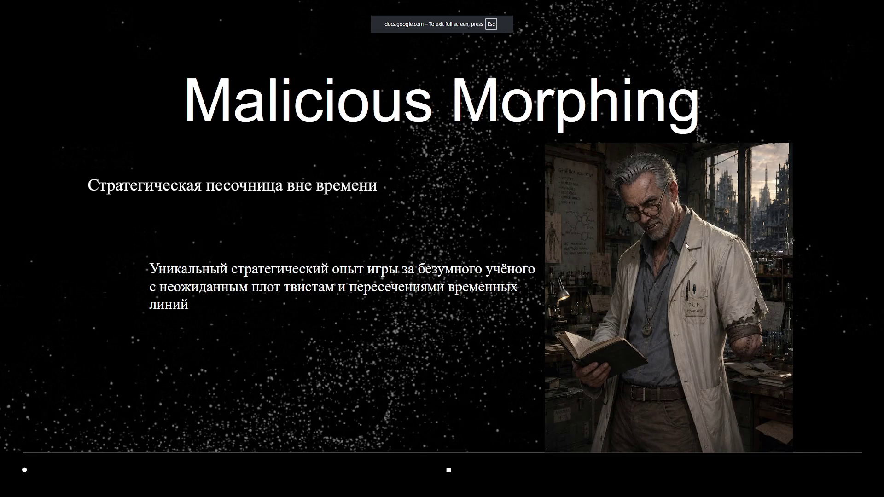
pyautogui.press('Right')
pyautogui.press('Right')
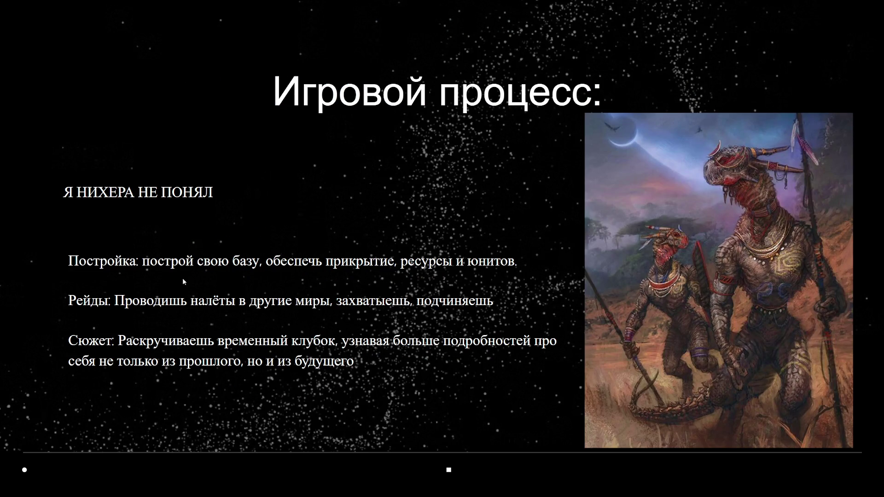
pyautogui.press('Escape')
pyautogui.press('Up')
pyautogui.press('Up')
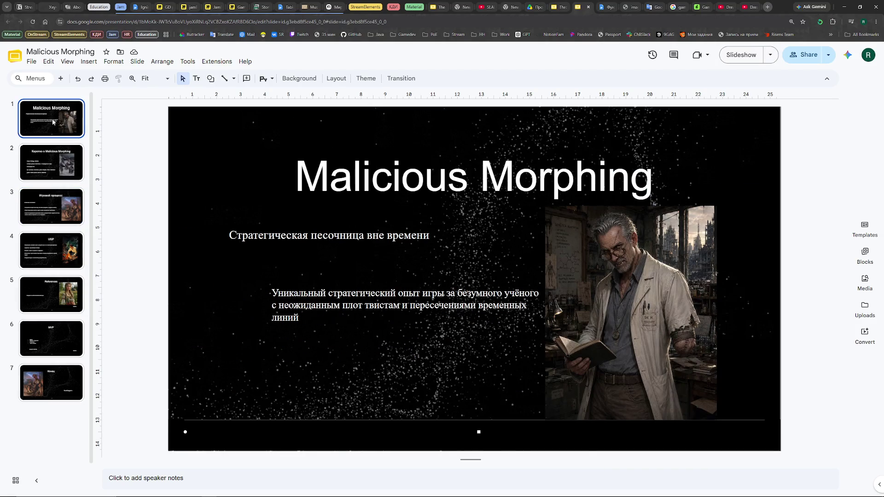
pyautogui.click(740, 54)
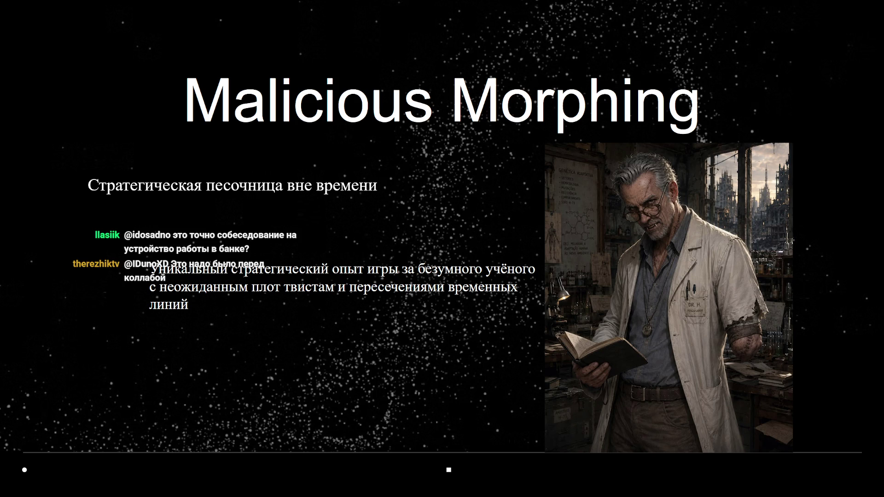
# Advance through the overview and gameplay slides to USP, then exit to the editor.
pyautogui.click(741, 254)
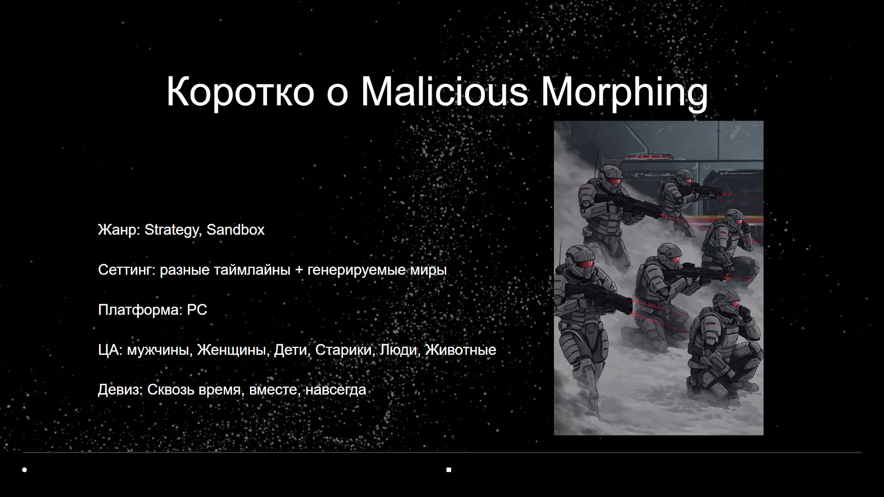
pyautogui.press('Right')
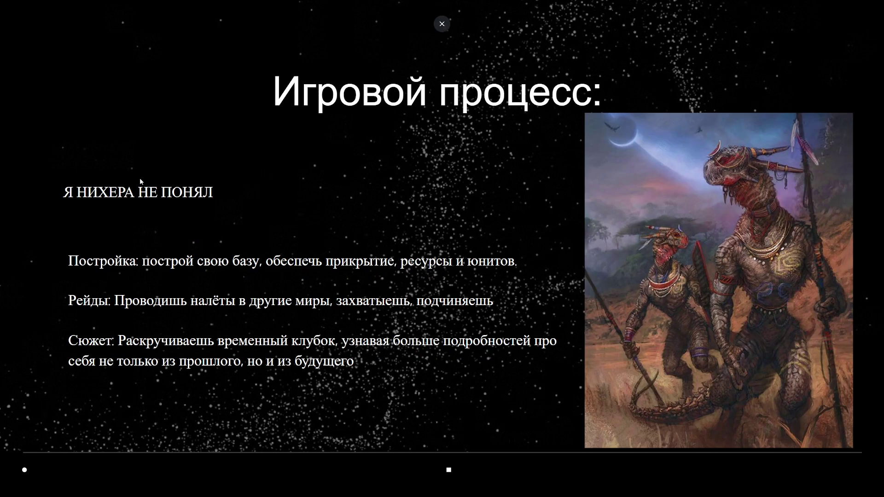
pyautogui.press('Right')
pyautogui.press('Escape')
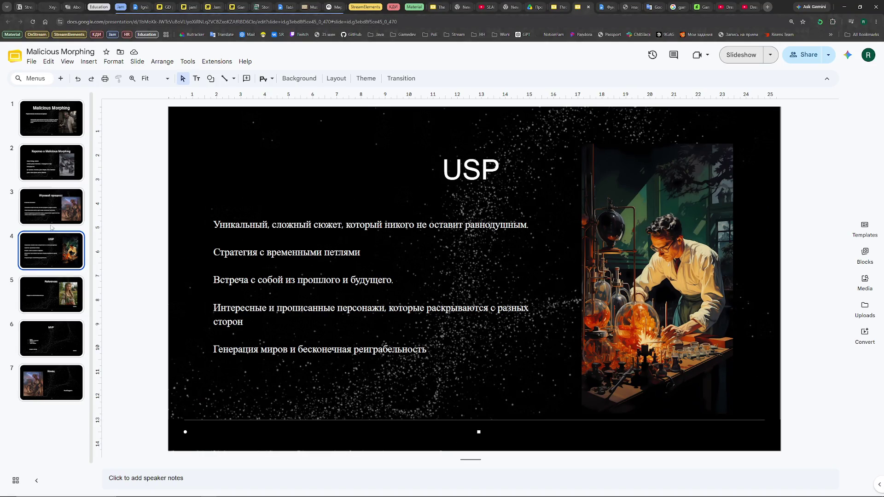
# Delete the stray 'Я НИХЕРА НЕ ПОНЯЛ' text box on the gameplay slide and present it full screen.
pyautogui.press('Up')
pyautogui.click(251, 231)
pyautogui.press('Delete')
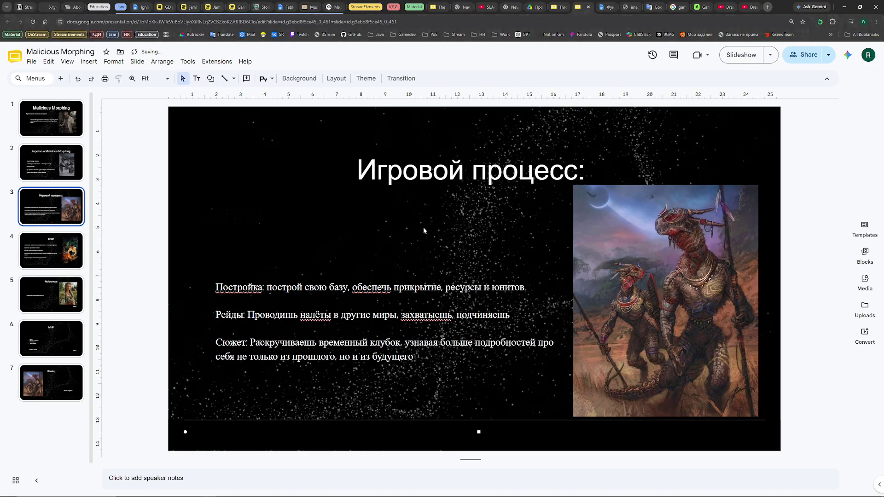
pyautogui.click(735, 56)
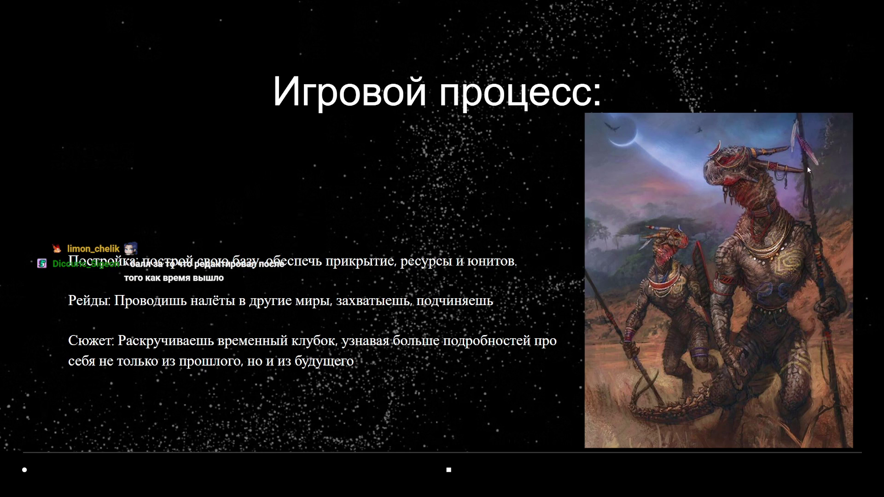
# Step the slideshow from the gameplay slide through USP to the References slide.
pyautogui.press('Right')
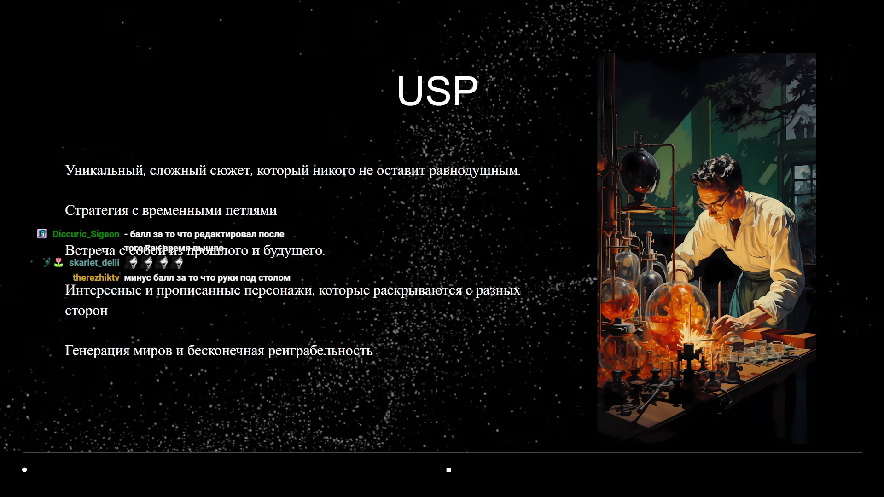
pyautogui.press('Right')
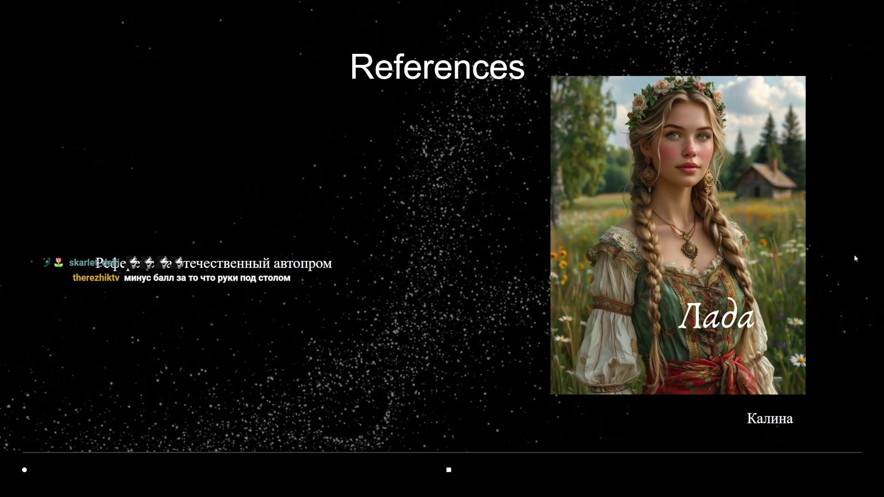
# Advance through MVP to the closing Конец slide, then exit the slideshow to the editor.
pyautogui.press('Right')
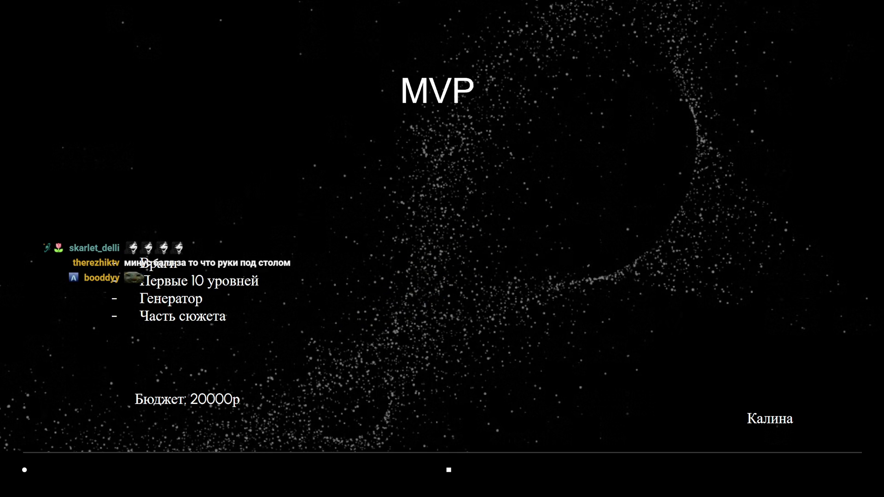
pyautogui.press('Right')
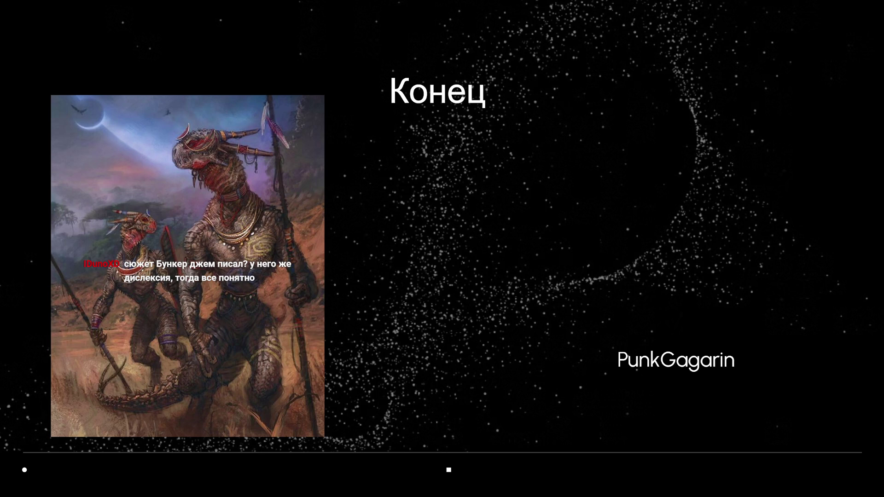
pyautogui.press('Escape')
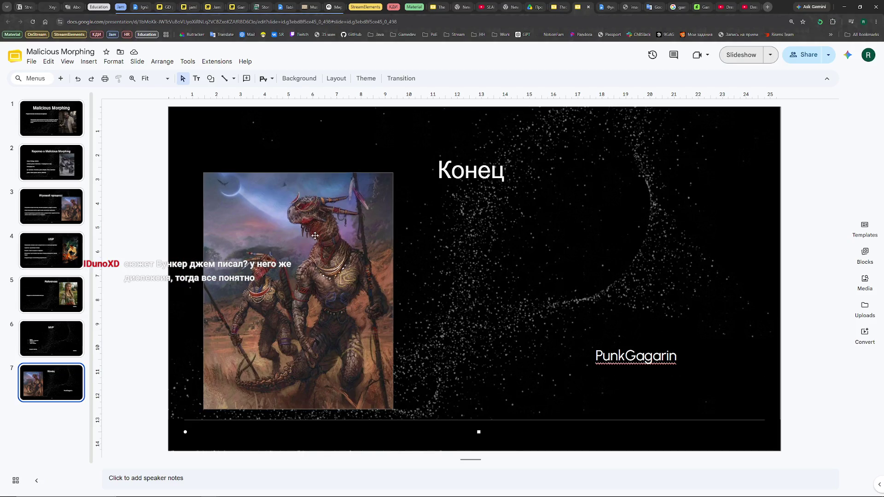
# Browse the filmstrip between the title slide, the USP slide and the later slides.
pyautogui.click(52, 117)
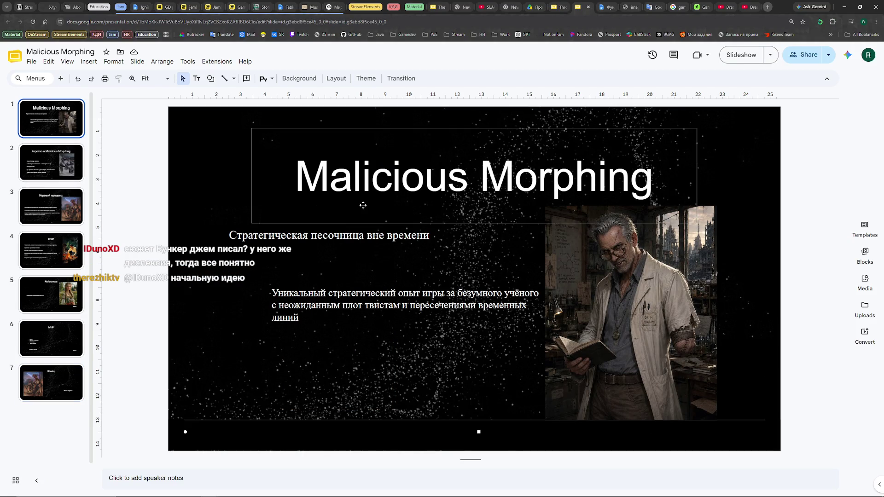
pyautogui.click(51, 249)
pyautogui.click(53, 302)
pyautogui.press('Down')
pyautogui.press('Down')
pyautogui.click(47, 119)
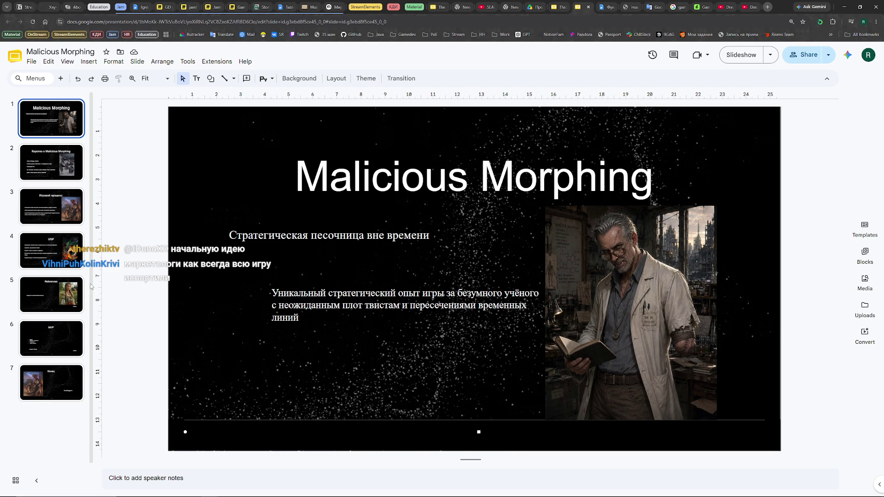
pyautogui.click(44, 250)
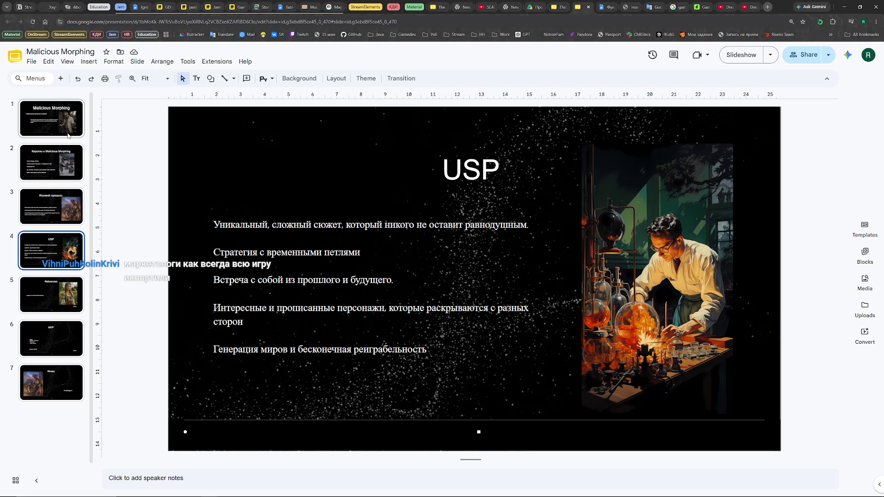
pyautogui.click(59, 122)
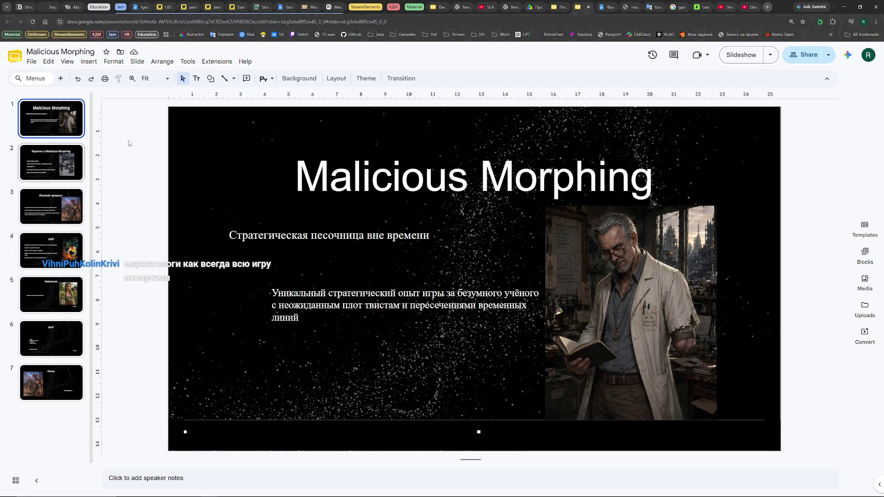
# Step through to the final Конец slide and jump between the first and last slides.
pyautogui.click(51, 206)
pyautogui.click(51, 250)
pyautogui.click(52, 294)
pyautogui.click(52, 381)
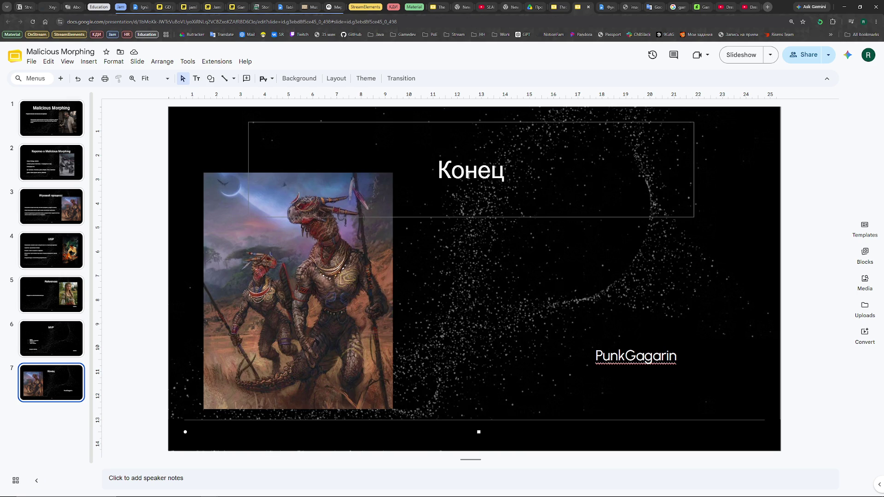
pyautogui.press('Home')
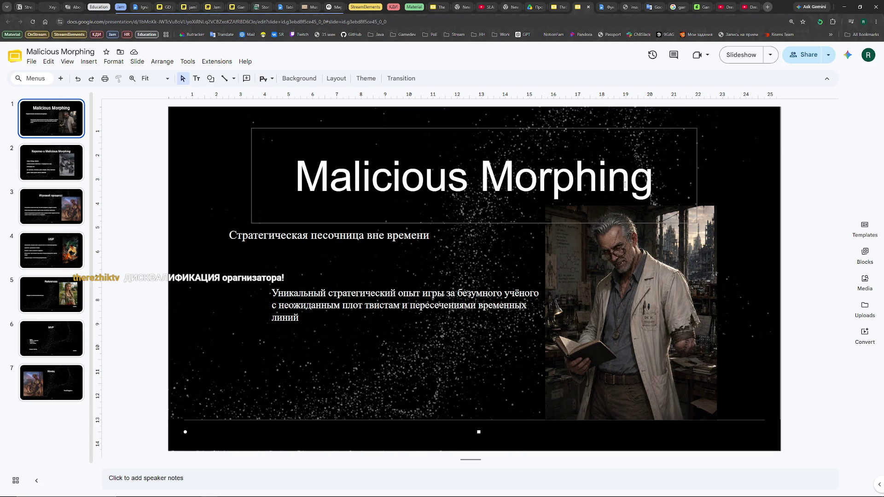
pyautogui.press('End')
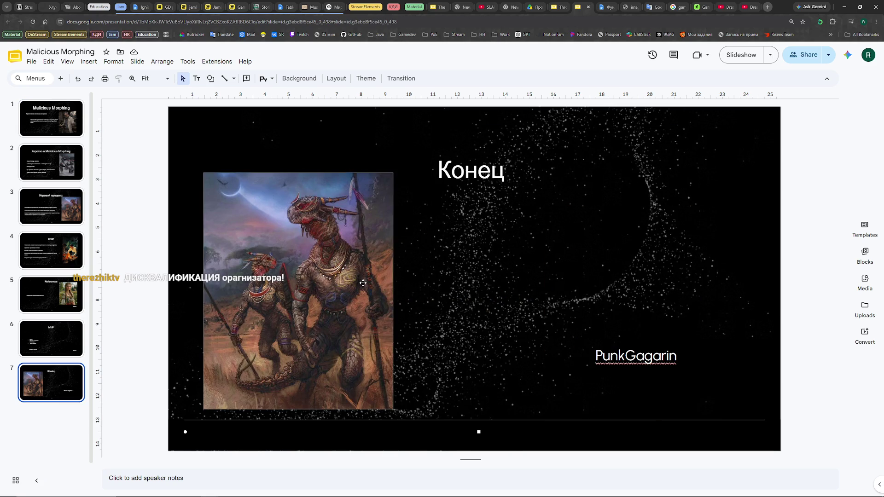
pyautogui.press('Home')
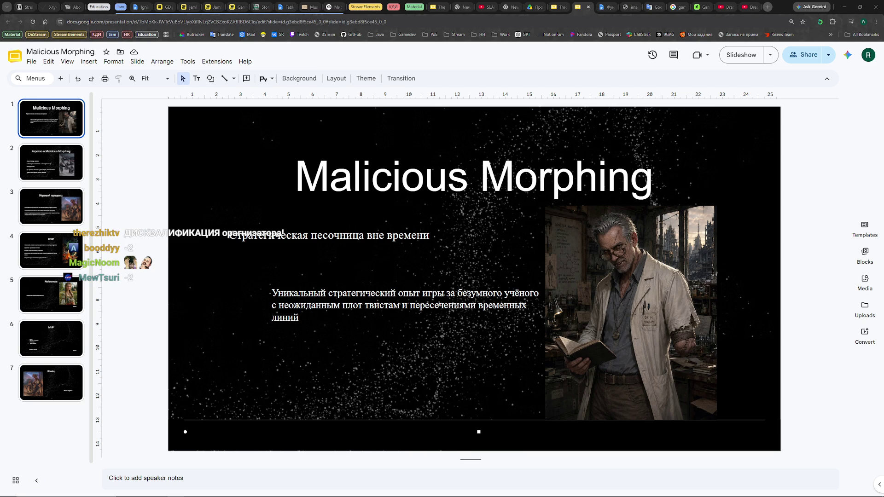
# Switch back to the Discord video call and unmute the microphone to speak.
pyautogui.hotkey('alt', 'Tab')
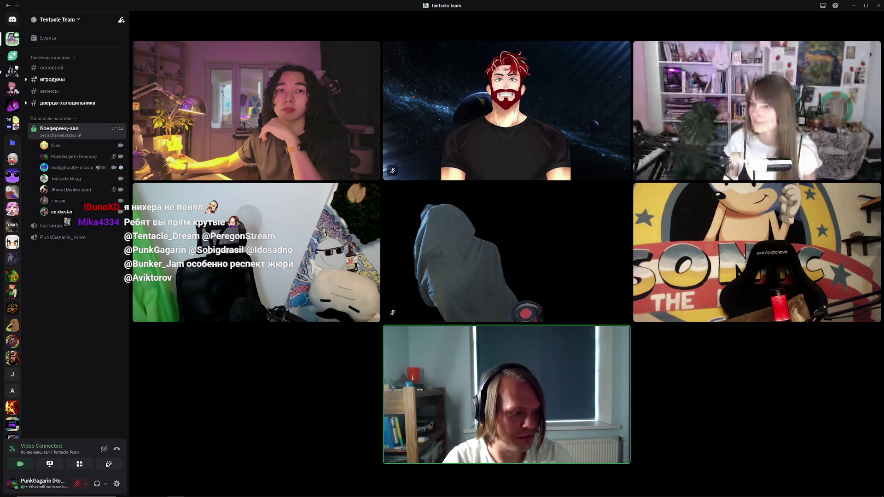
pyautogui.moveTo(707, 382)
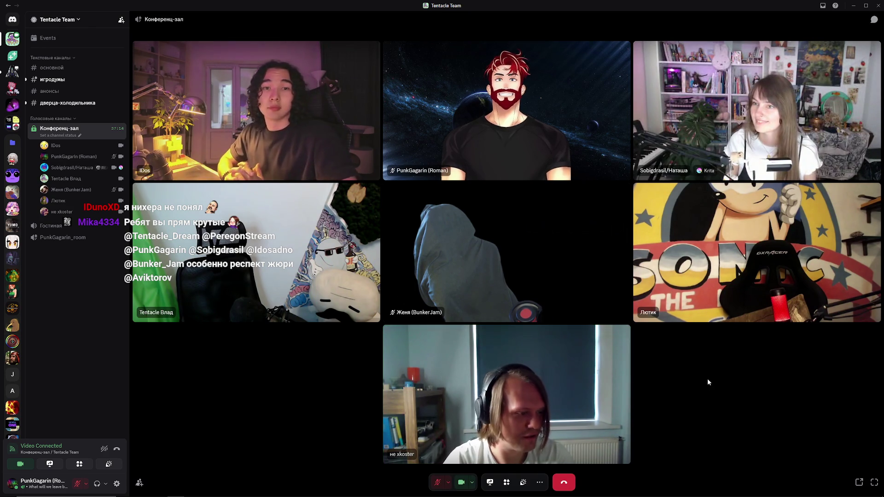
pyautogui.hotkey('ctrl', 'shift', 'm')
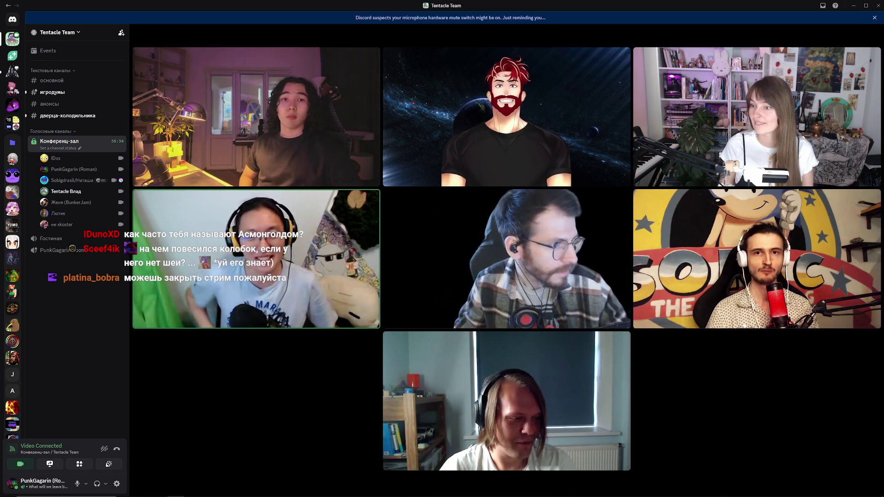
pyautogui.hotkey('ctrl', 'shift', 'm')
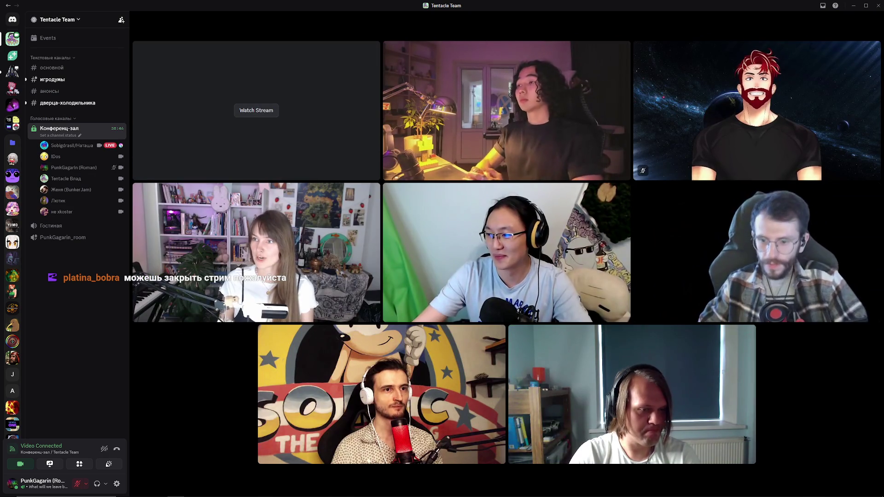
pyautogui.click(263, 114)
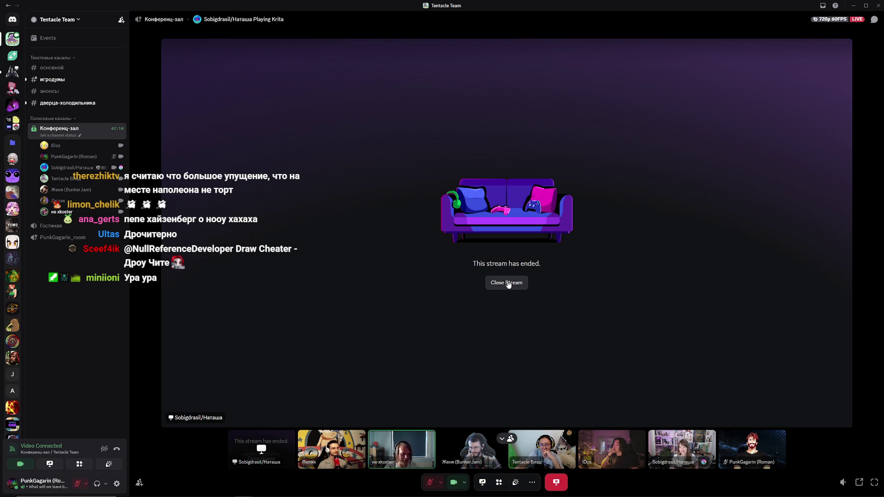
pyautogui.click(508, 283)
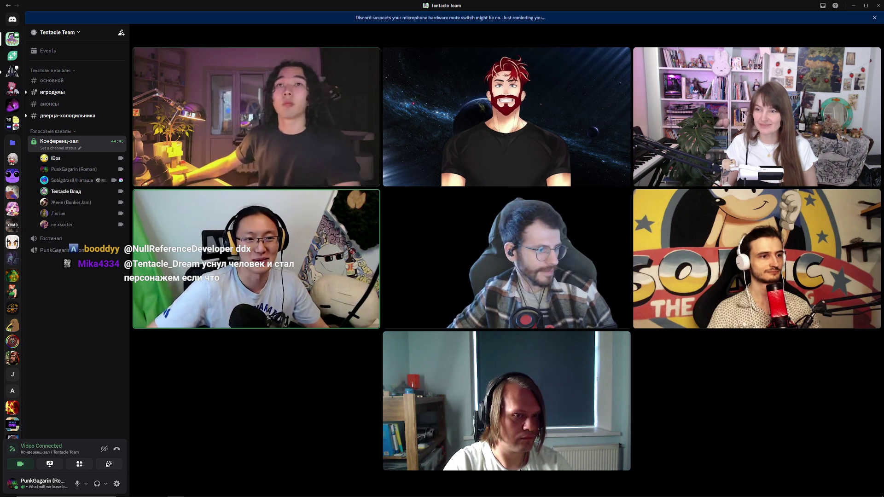
pyautogui.moveTo(193, 113)
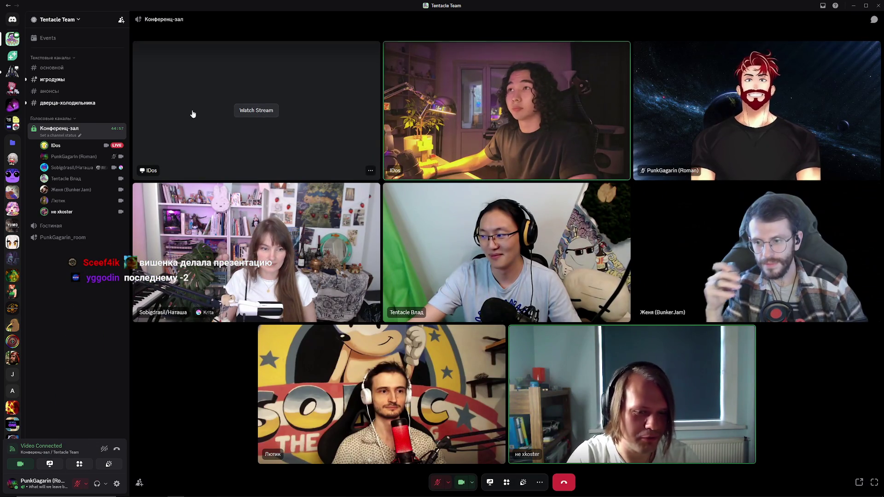
pyautogui.click(256, 110)
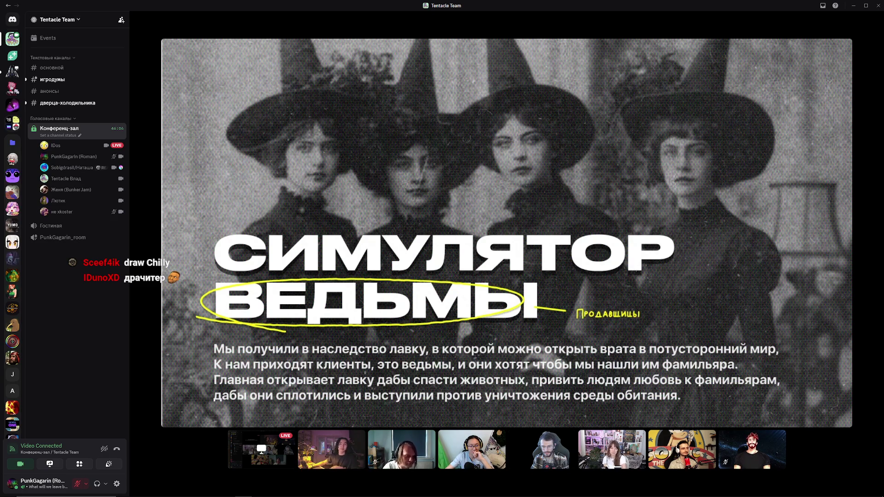
# Mute own microphone while the teammate's 'Симулятор ведьмы' slide stays enlarged.
pyautogui.moveTo(767, 299)
pyautogui.hotkey('ctrl', 'shift', 'm')
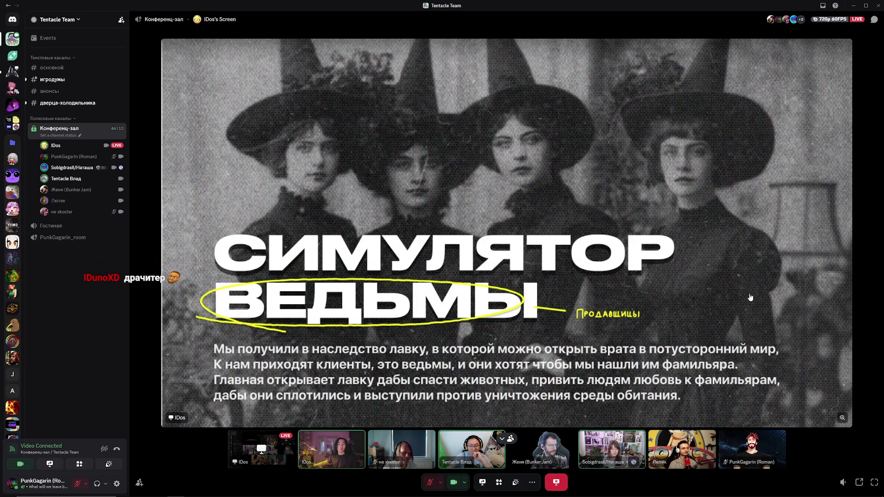